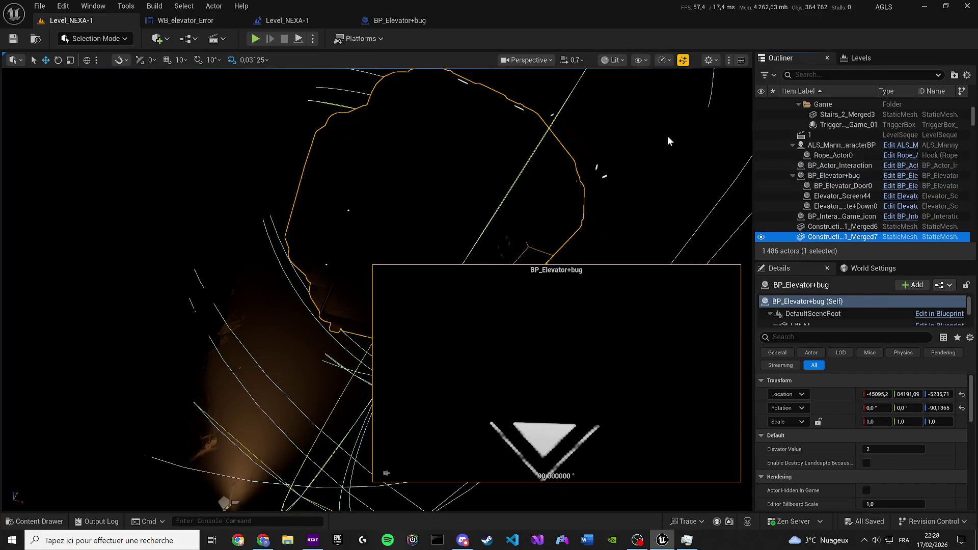
Play-test Level_NEXA-1 in the editor and watch the 'Anomalie détectée dans le cœur Nexa' message appear.
{"action": "key", "text": "alt+p"}
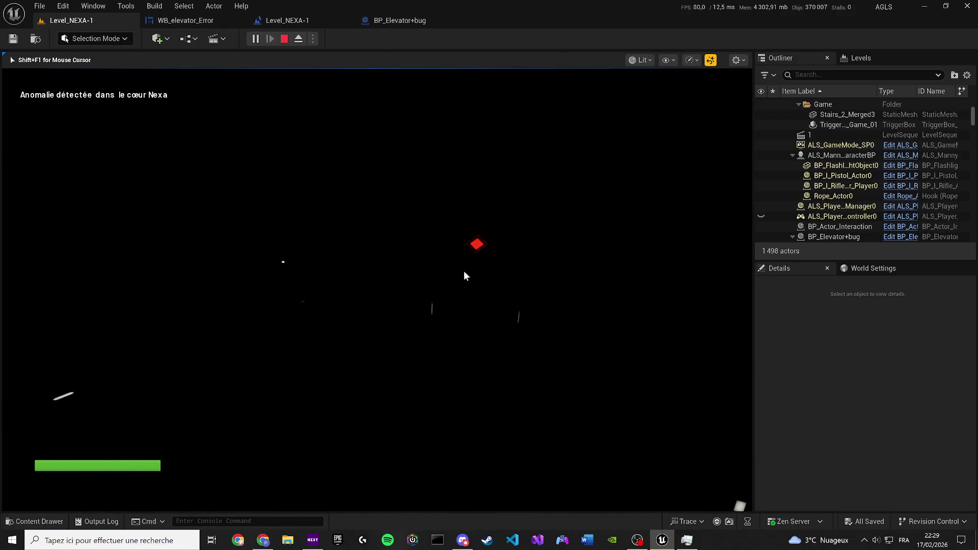
Pause the play session and bring up BP_Elevator+bug's event graph.
{"action": "key", "text": "shift+F1"}
{"action": "left_click", "coordinate": [400, 20]}
{"action": "scroll", "coordinate": [390, 180], "scroll_direction": "down", "scroll_amount": 12}
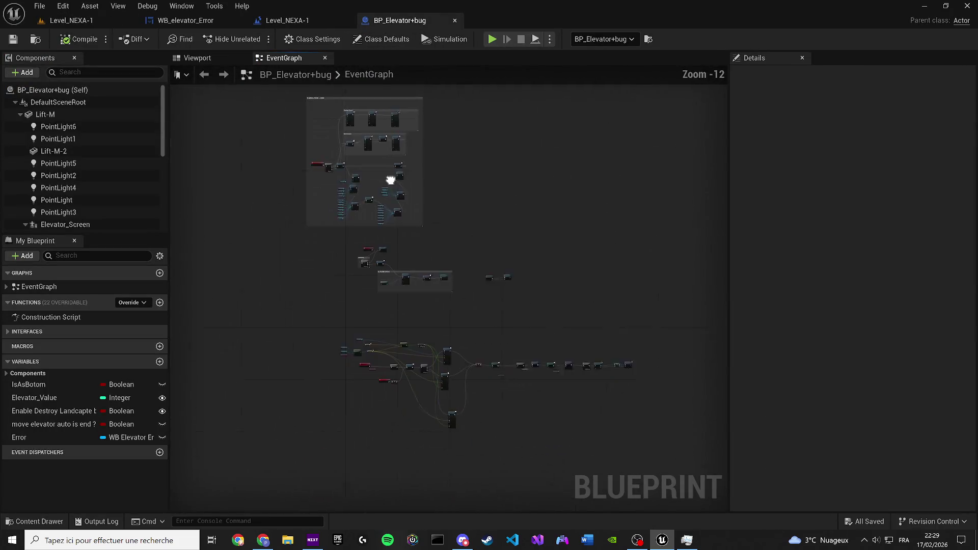
{"action": "left_click_drag", "start_coordinate": [390, 180], "coordinate": [430, 94]}
Show WB_elevator_Error's Graph view and position the REVERSE ANIM event beside its Play Animation.
{"action": "left_click", "coordinate": [185, 20]}
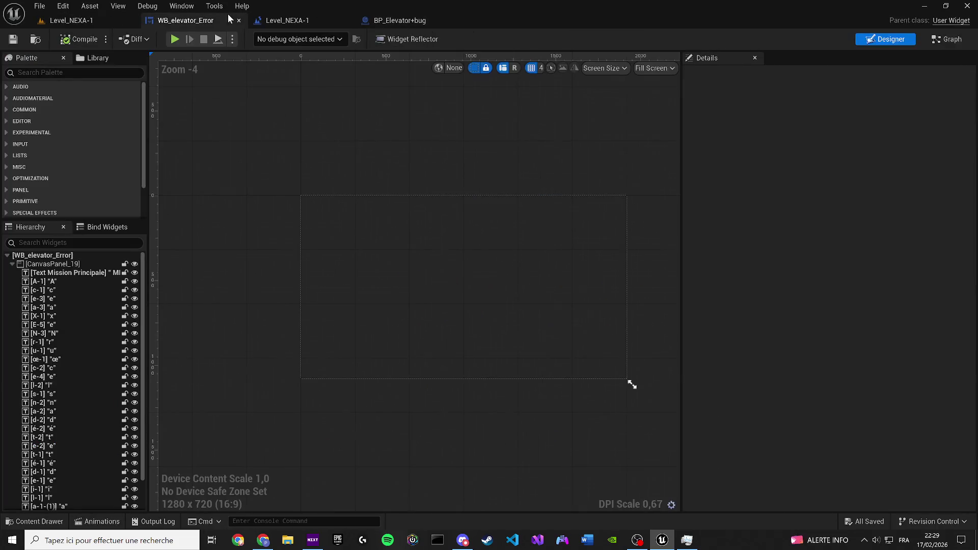
{"action": "left_click", "coordinate": [932, 41]}
{"action": "scroll", "coordinate": [258, 342], "scroll_direction": "up", "scroll_amount": 7}
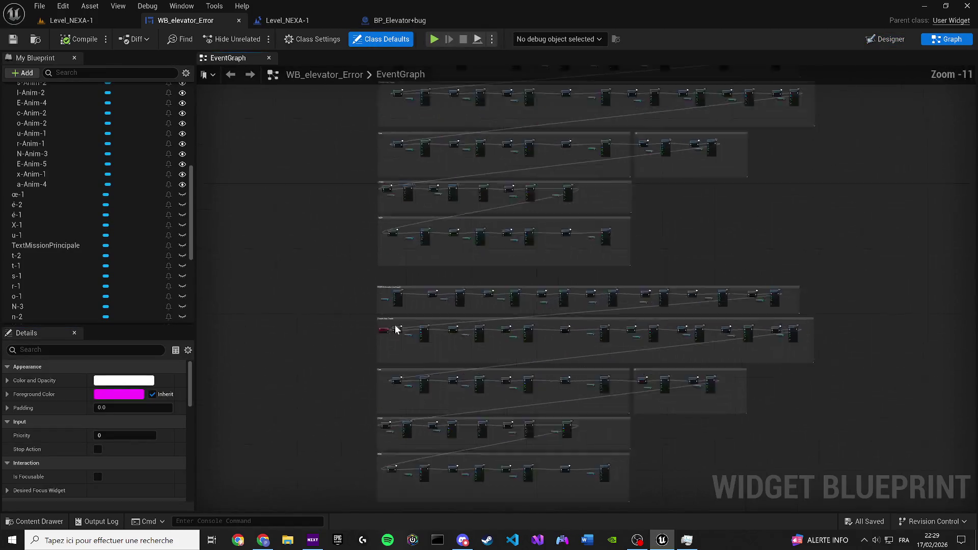
{"action": "mouse_move", "coordinate": [365, 352]}
{"action": "left_mouse_down"}
{"action": "mouse_move", "coordinate": [345, 234]}
{"action": "mouse_move", "coordinate": [516, 226]}
{"action": "left_mouse_up"}
{"action": "scroll", "coordinate": [294, 240], "scroll_direction": "up", "scroll_amount": 3}
{"action": "scroll", "coordinate": [295, 240], "scroll_direction": "up", "scroll_amount": 2}
Align REVERSE ANIM with its wire, compile the widget, and set A-Anim-1 to Reverse.
{"action": "left_click_drag", "start_coordinate": [279, 214], "coordinate": [279, 207]}
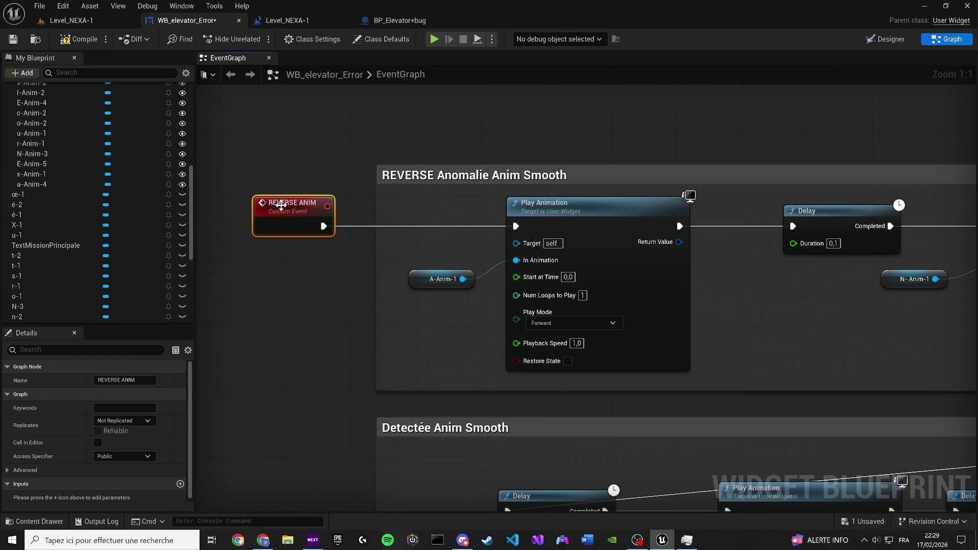
{"action": "left_click", "coordinate": [313, 291]}
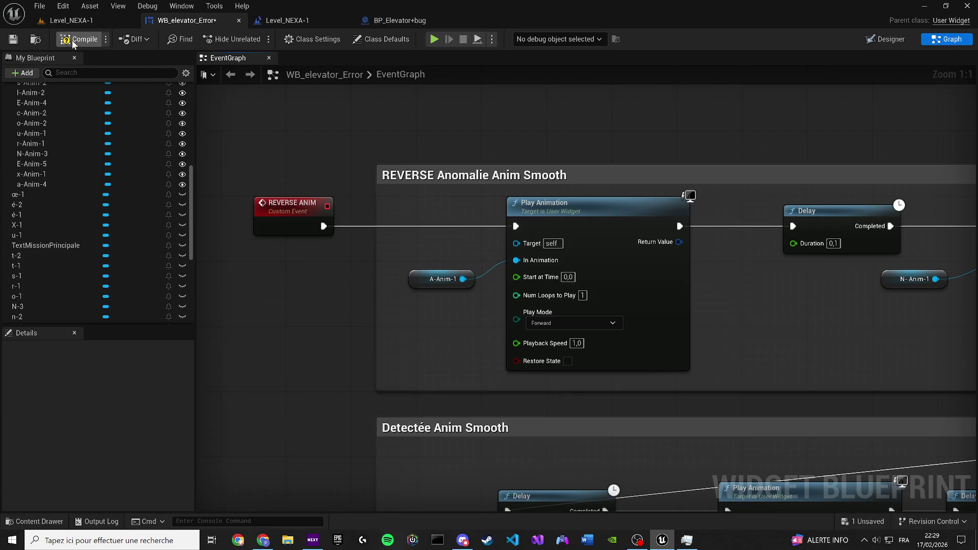
{"action": "left_click", "coordinate": [558, 336]}
{"action": "left_click", "coordinate": [552, 326]}
{"action": "left_click", "coordinate": [571, 345]}
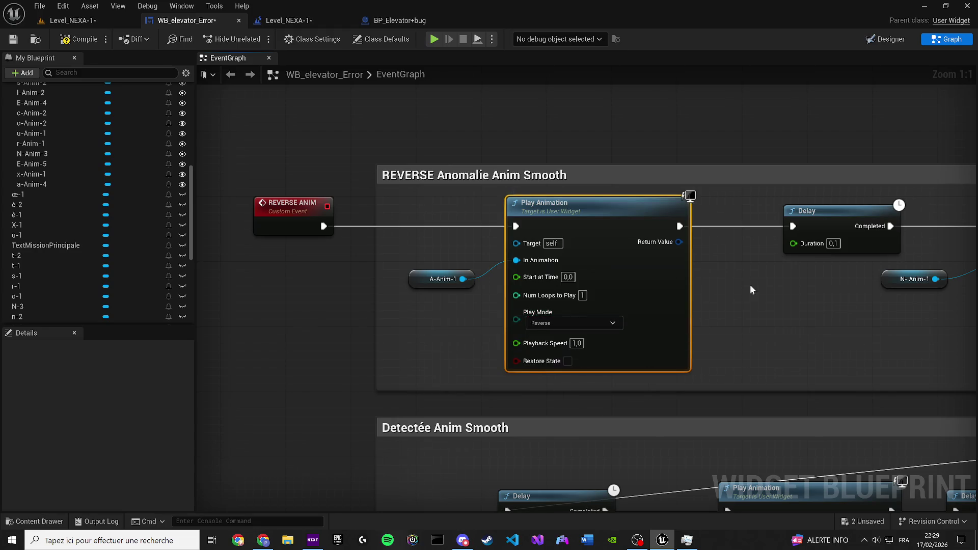
Set N-Anim-1, O-Anim-1, M-Anim-1 and A-Anim-2 to play in Reverse.
{"action": "left_click_drag", "start_coordinate": [774, 273], "coordinate": [217, 254]}
{"action": "left_click", "coordinate": [513, 305]}
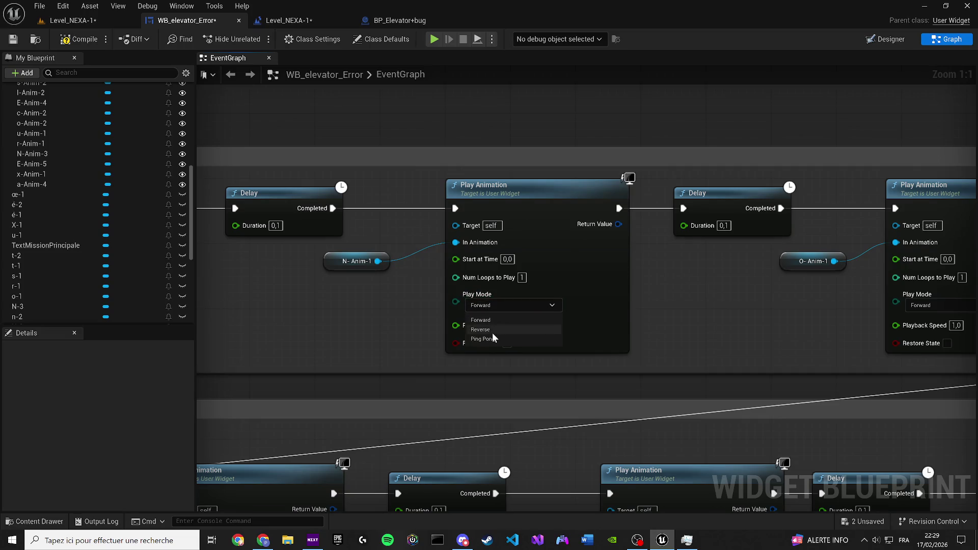
{"action": "left_click", "coordinate": [492, 332]}
{"action": "left_click_drag", "start_coordinate": [502, 337], "coordinate": [2, 316]}
{"action": "left_click", "coordinate": [443, 283]}
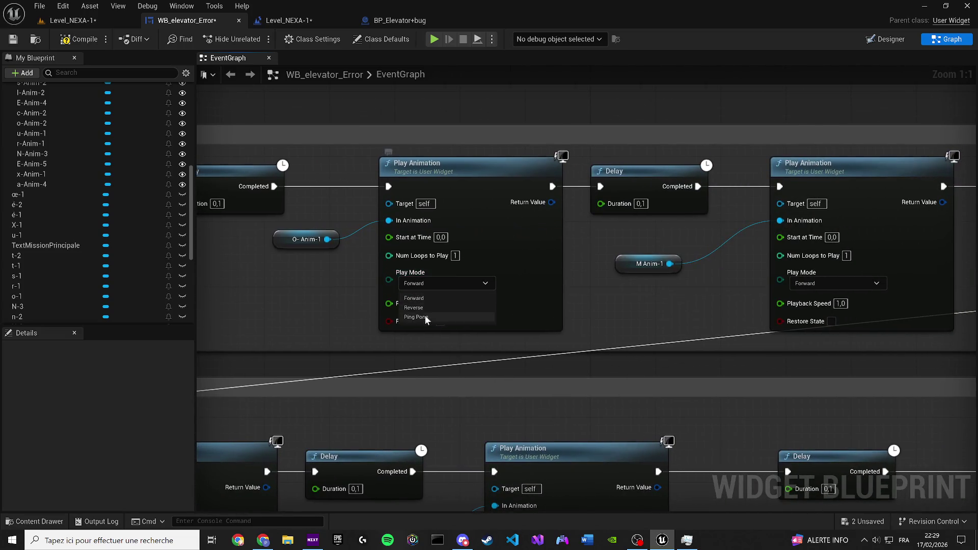
{"action": "left_click", "coordinate": [418, 307]}
{"action": "left_click_drag", "start_coordinate": [814, 278], "coordinate": [351, 268]}
{"action": "left_click", "coordinate": [352, 270]}
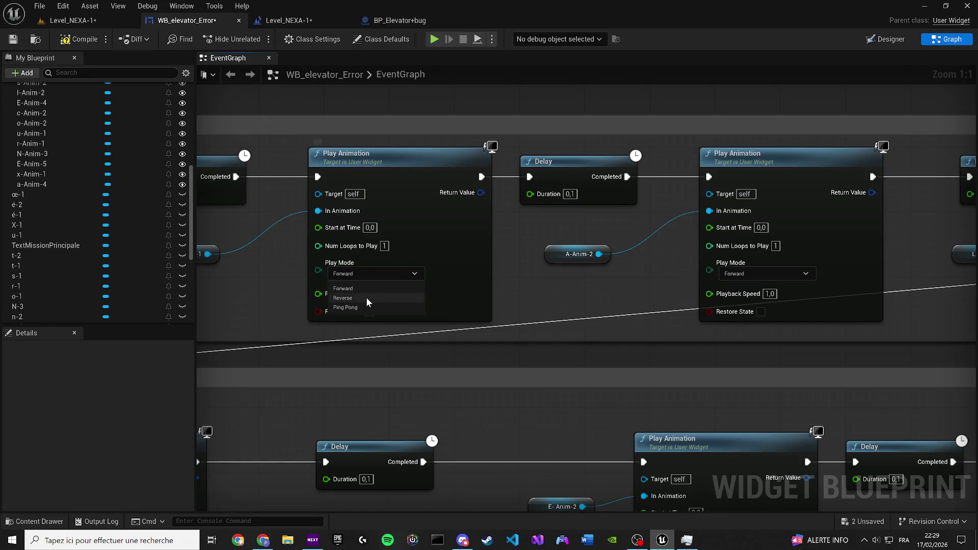
{"action": "left_click", "coordinate": [366, 297]}
{"action": "left_click", "coordinate": [761, 280]}
{"action": "left_click", "coordinate": [755, 302]}
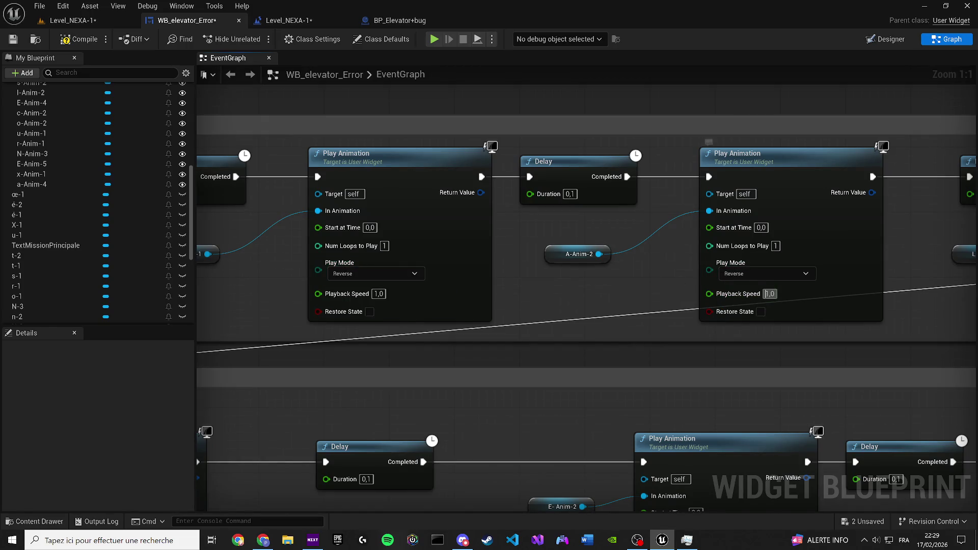
Set L-Anim-1, I-Anim-1 and E-Anim-1 to play in Reverse.
{"action": "left_click_drag", "start_coordinate": [541, 247], "coordinate": [199, 257]}
{"action": "left_click_drag", "start_coordinate": [914, 257], "coordinate": [616, 265]}
{"action": "left_click", "coordinate": [533, 293]}
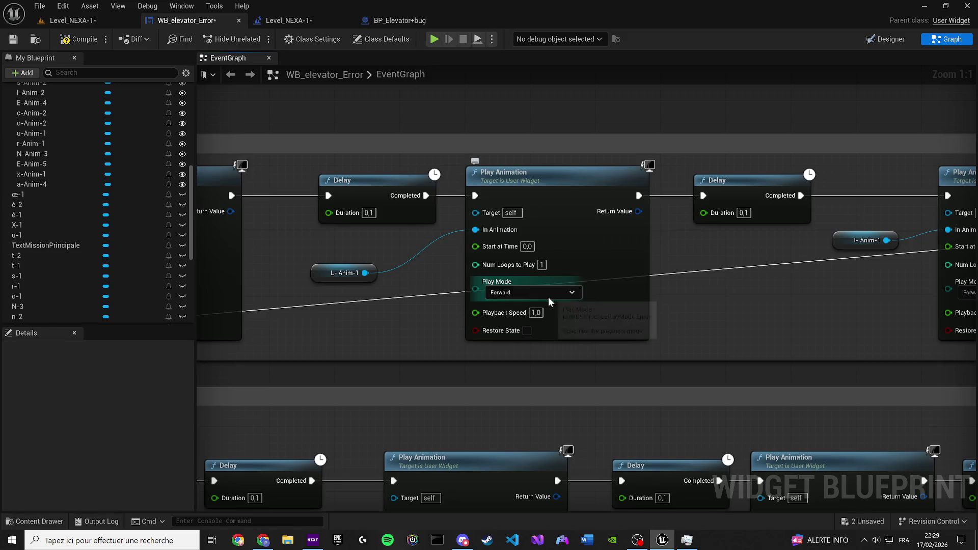
{"action": "left_click", "coordinate": [531, 317]}
{"action": "left_click_drag", "start_coordinate": [917, 275], "coordinate": [445, 264]}
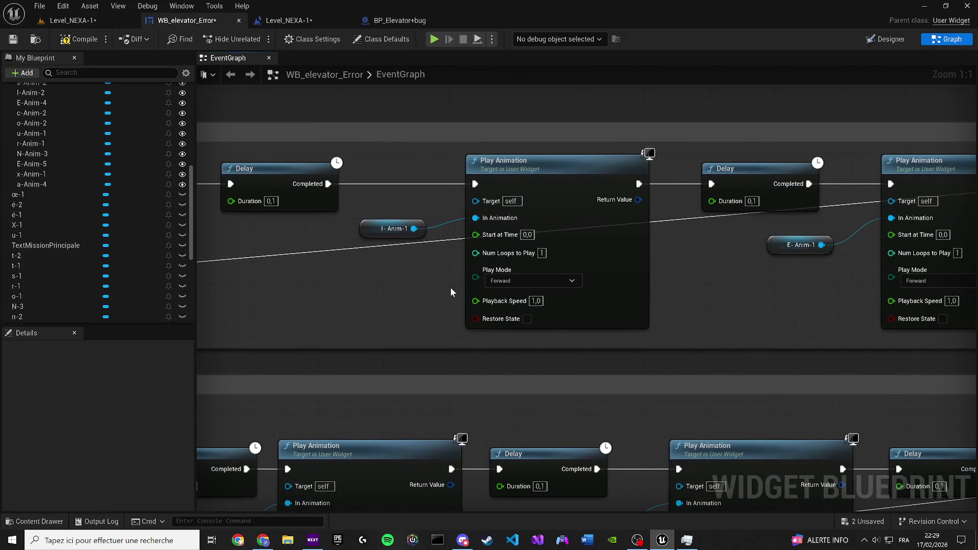
{"action": "left_click", "coordinate": [533, 281]}
{"action": "left_click", "coordinate": [517, 296]}
{"action": "left_click_drag", "start_coordinate": [958, 289], "coordinate": [488, 299]}
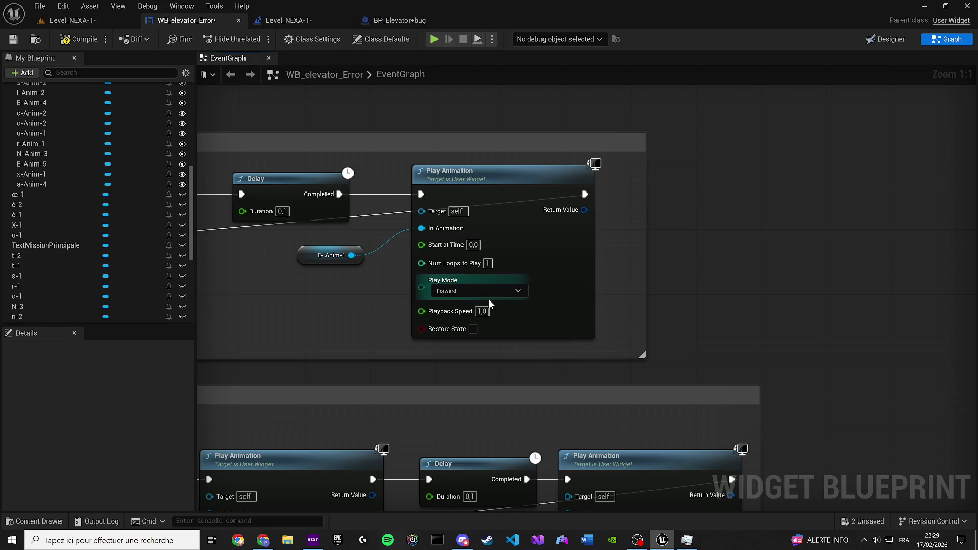
{"action": "left_click", "coordinate": [461, 297]}
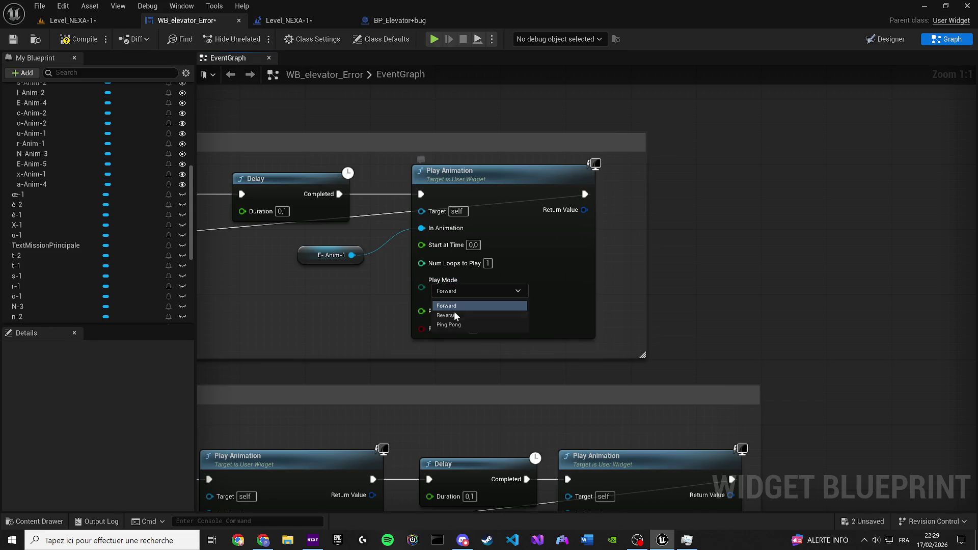
{"action": "left_click", "coordinate": [454, 311]}
Set D-Anim-1, é-Anim-1 and T-Anim-1 to play in Reverse.
{"action": "scroll", "coordinate": [357, 323], "scroll_direction": "down", "scroll_amount": 5}
{"action": "scroll", "coordinate": [781, 323], "scroll_direction": "up", "scroll_amount": 5}
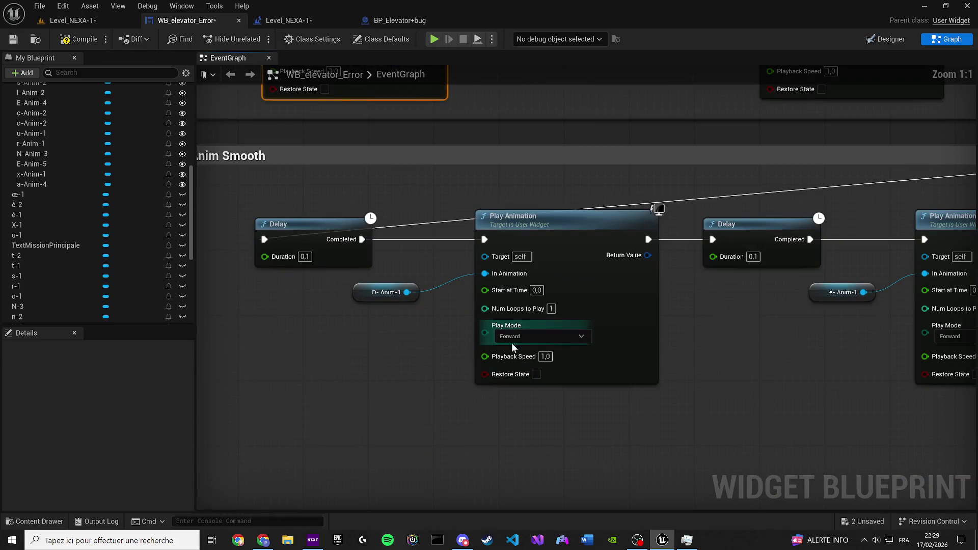
{"action": "left_click", "coordinate": [513, 340]}
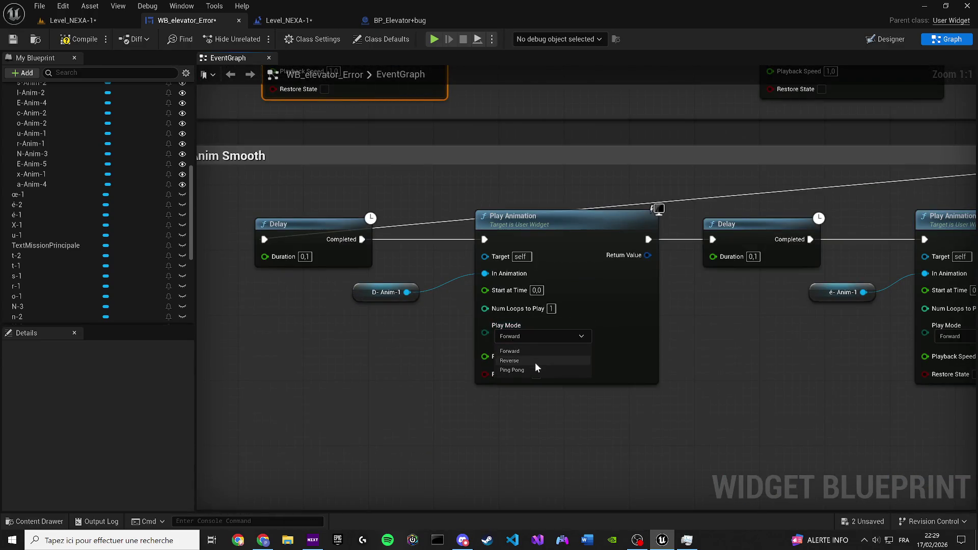
{"action": "left_click", "coordinate": [534, 360]}
{"action": "left_click_drag", "start_coordinate": [732, 280], "coordinate": [191, 276]}
{"action": "left_click", "coordinate": [445, 330]}
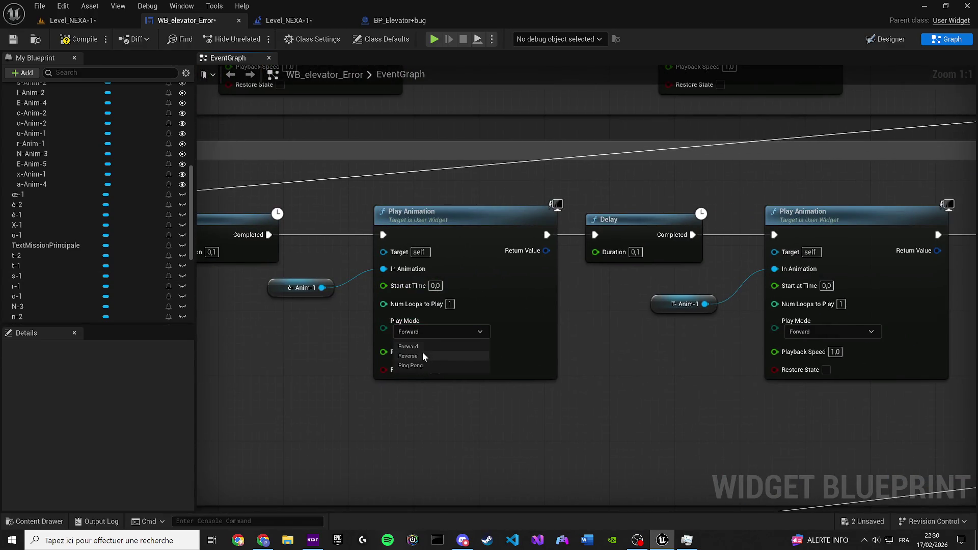
{"action": "left_click", "coordinate": [433, 352]}
{"action": "left_click_drag", "start_coordinate": [835, 333], "coordinate": [387, 319]}
{"action": "left_click", "coordinate": [366, 320]}
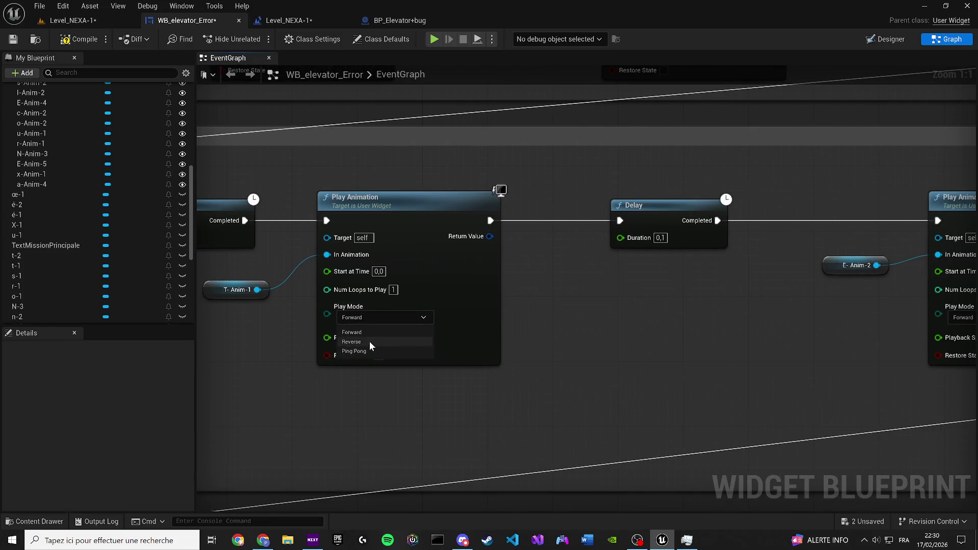
{"action": "left_click", "coordinate": [369, 342]}
Set E-Anim-2, C-Anim-1, T-Anim-2 and é-Anim-2 to play in Reverse.
{"action": "left_click_drag", "start_coordinate": [598, 312], "coordinate": [76, 291]}
{"action": "left_click", "coordinate": [427, 296]}
{"action": "left_click", "coordinate": [431, 319]}
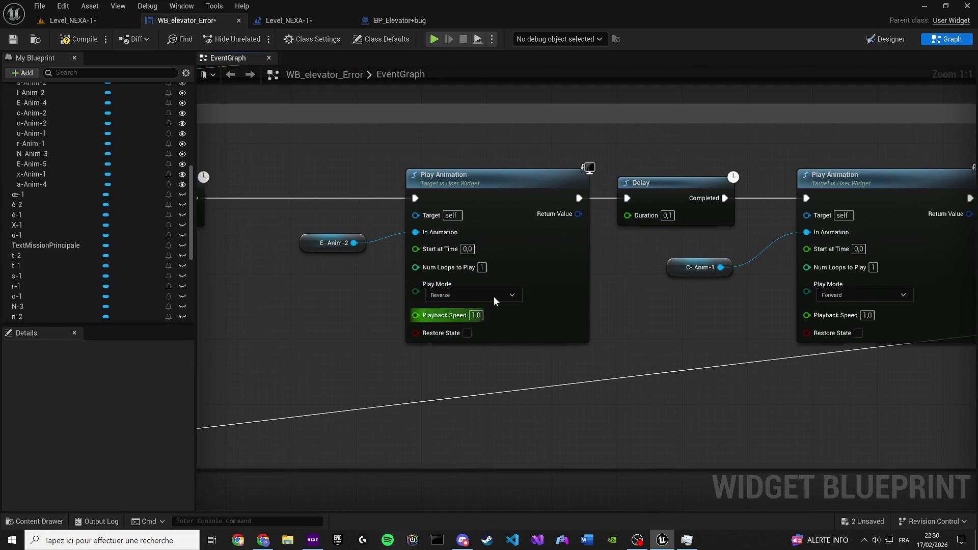
{"action": "left_click_drag", "start_coordinate": [862, 324], "coordinate": [494, 323]}
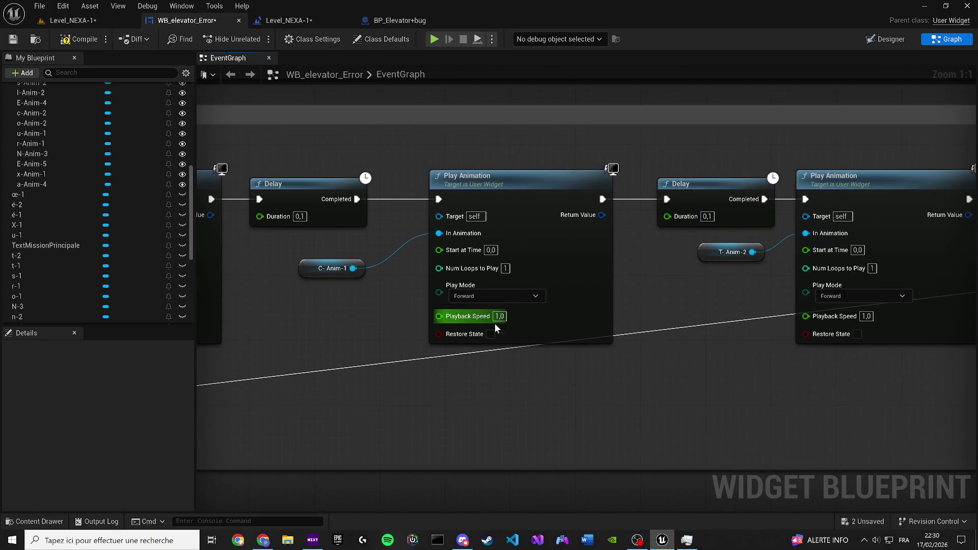
{"action": "left_click", "coordinate": [456, 296]}
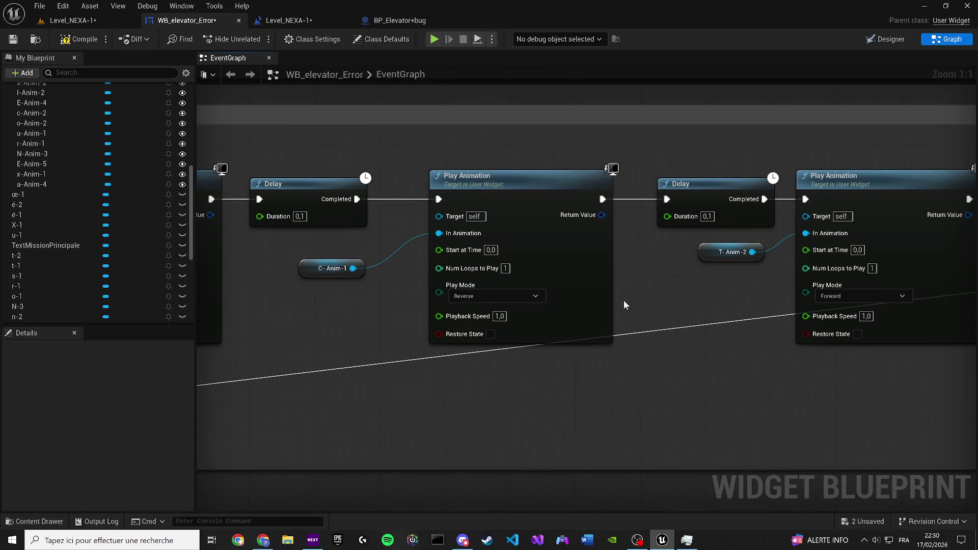
{"action": "left_click_drag", "start_coordinate": [625, 304], "coordinate": [234, 295]}
{"action": "left_click", "coordinate": [458, 279]}
{"action": "left_click", "coordinate": [448, 306]}
{"action": "left_click_drag", "start_coordinate": [641, 267], "coordinate": [178, 255]}
{"action": "left_click", "coordinate": [392, 275]}
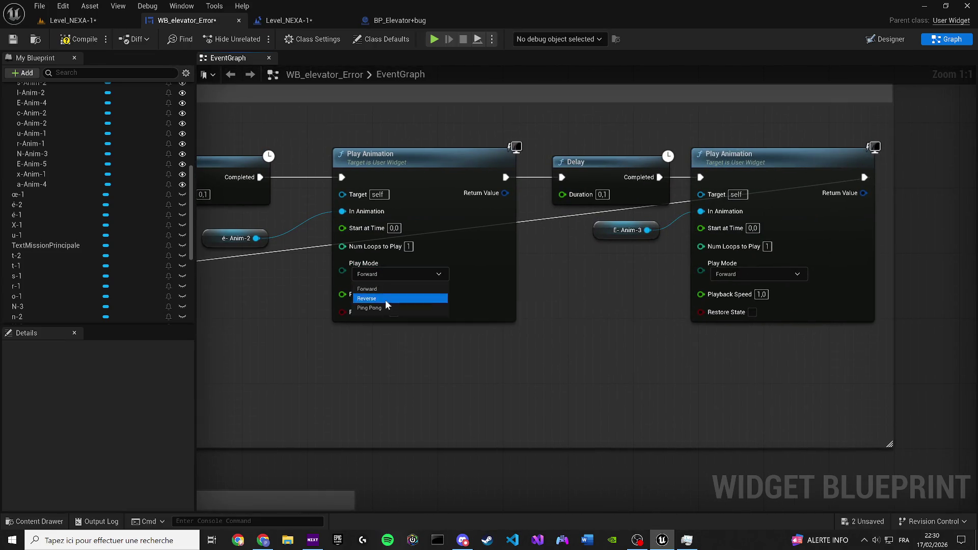
{"action": "left_click", "coordinate": [386, 299]}
{"action": "left_click", "coordinate": [767, 276]}
Set E-Anim-3 and the next chain's first Play Animation to Reverse.
{"action": "left_click", "coordinate": [734, 299]}
{"action": "scroll", "coordinate": [488, 370], "scroll_direction": "down", "scroll_amount": 5}
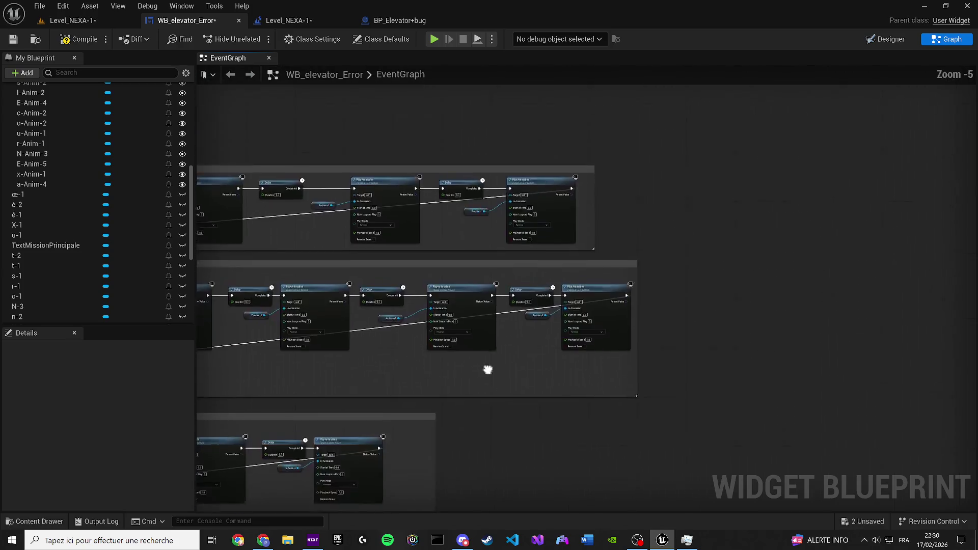
{"action": "scroll", "coordinate": [306, 279], "scroll_direction": "down", "scroll_amount": 7}
{"action": "scroll", "coordinate": [360, 298], "scroll_direction": "up", "scroll_amount": 6}
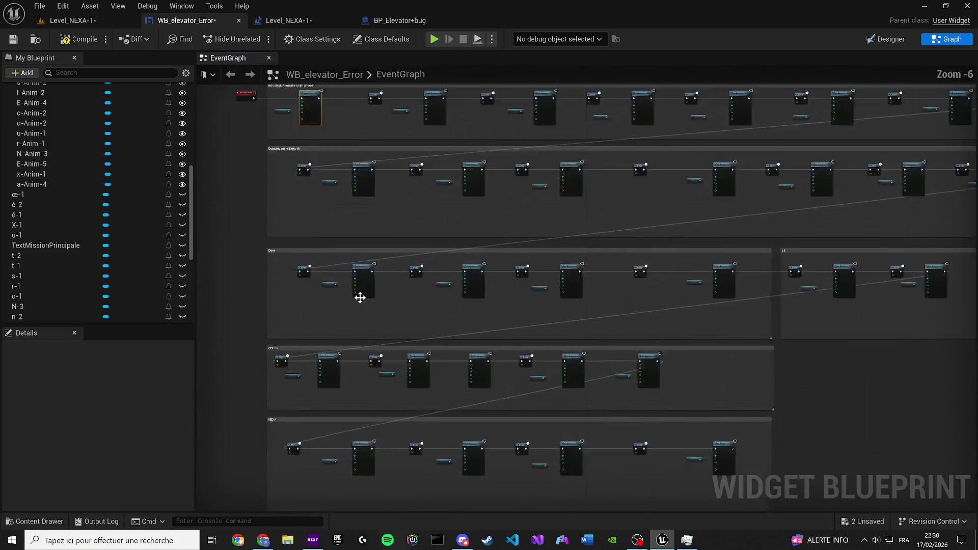
{"action": "scroll", "coordinate": [360, 298], "scroll_direction": "up", "scroll_amount": 1}
{"action": "scroll", "coordinate": [360, 352], "scroll_direction": "up", "scroll_amount": 2}
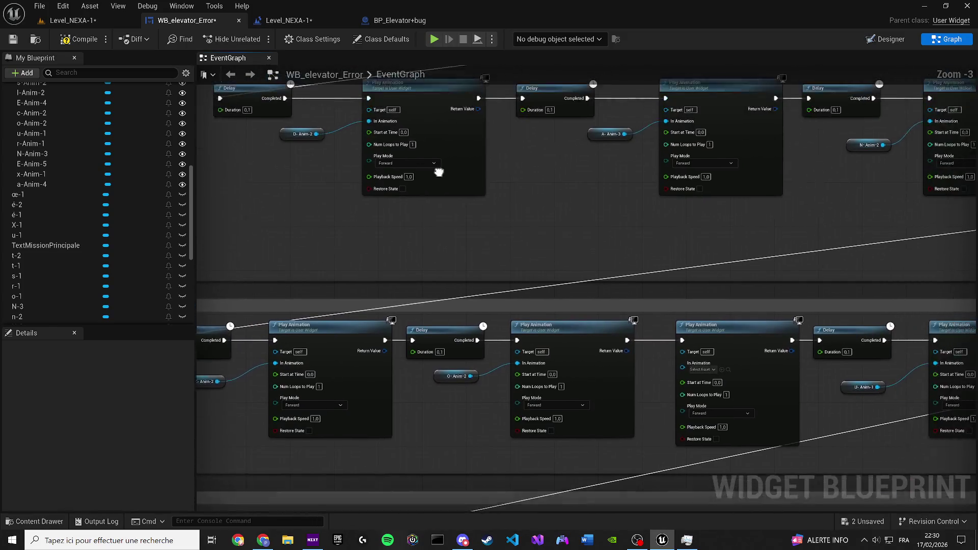
{"action": "left_click", "coordinate": [360, 180]}
{"action": "left_click", "coordinate": [359, 176]}
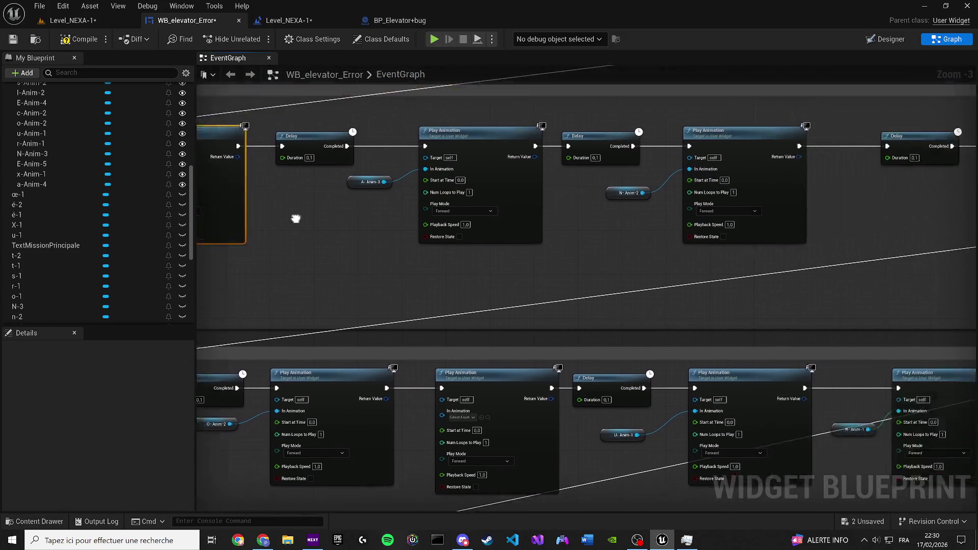
Set A-Anim-3, S-Anim-2 and the neighbouring nodes in that chain to Reverse.
{"action": "left_click", "coordinate": [368, 213]}
{"action": "left_click", "coordinate": [373, 234]}
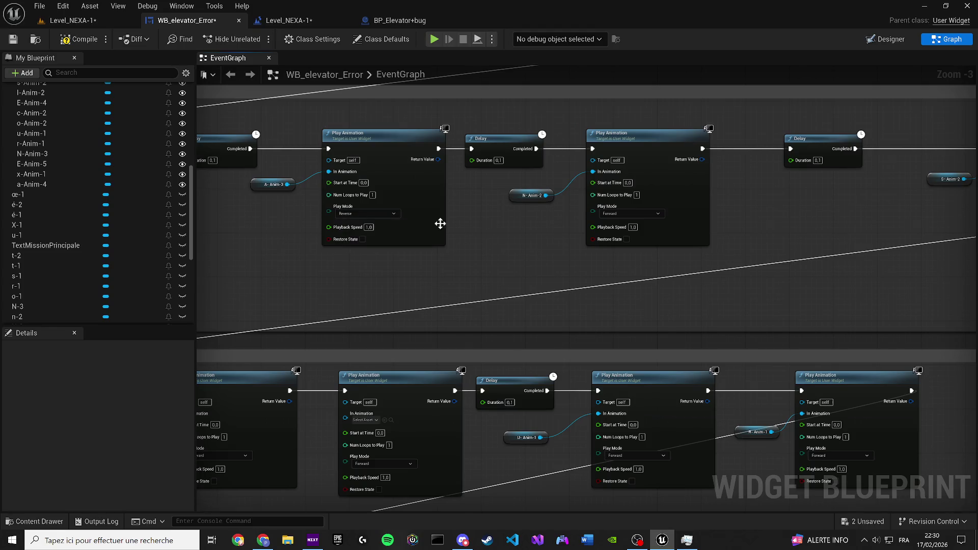
{"action": "left_click", "coordinate": [628, 214]}
{"action": "left_click", "coordinate": [613, 235]}
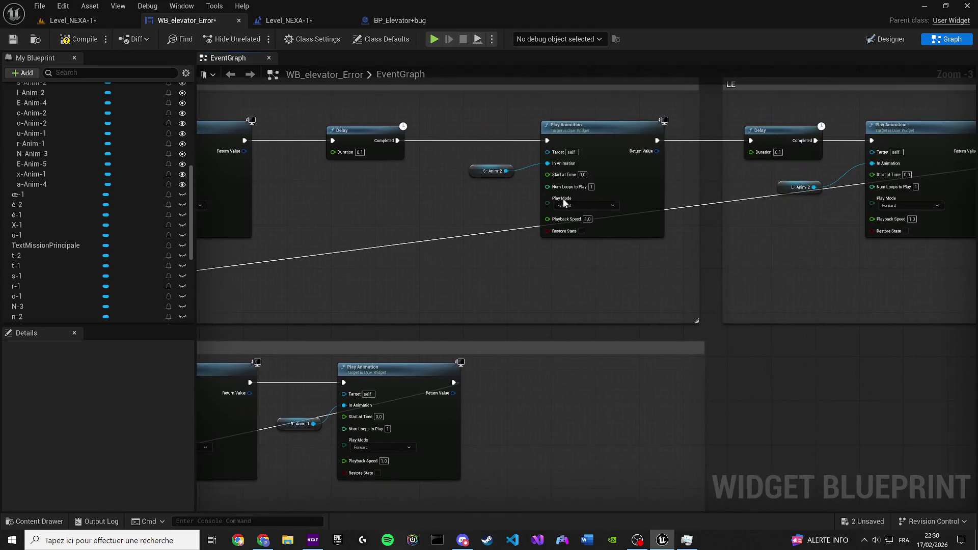
{"action": "left_click", "coordinate": [576, 204]}
{"action": "left_click", "coordinate": [576, 228]}
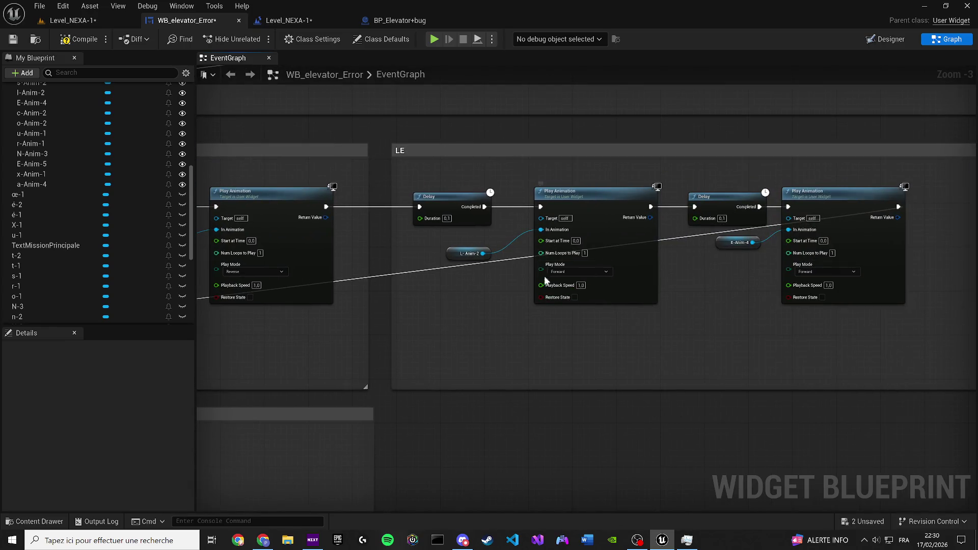
{"action": "left_click", "coordinate": [811, 272]}
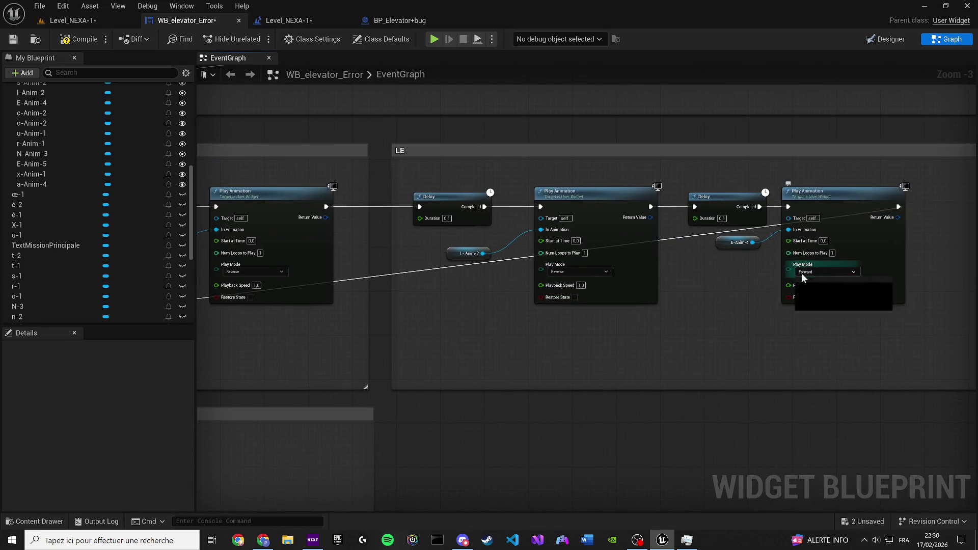
{"action": "left_click", "coordinate": [810, 291]}
Set the COEUR row's Play Animation nodes to play in Reverse.
{"action": "mouse_move", "coordinate": [622, 438]}
{"action": "left_mouse_down"}
{"action": "mouse_move", "coordinate": [485, 250]}
{"action": "mouse_move", "coordinate": [251, 224]}
{"action": "left_mouse_up"}
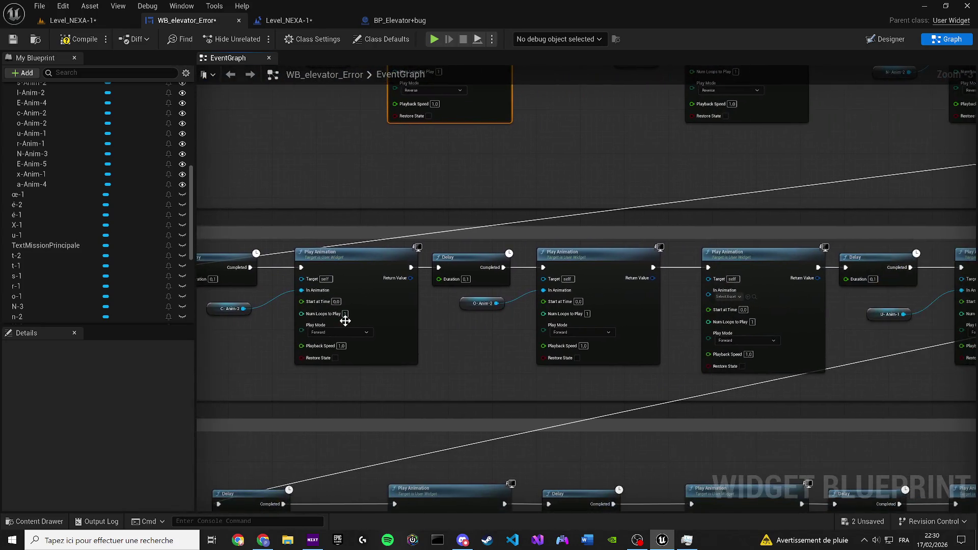
{"action": "left_click", "coordinate": [332, 352]}
{"action": "left_click_drag", "start_coordinate": [635, 337], "coordinate": [283, 304]}
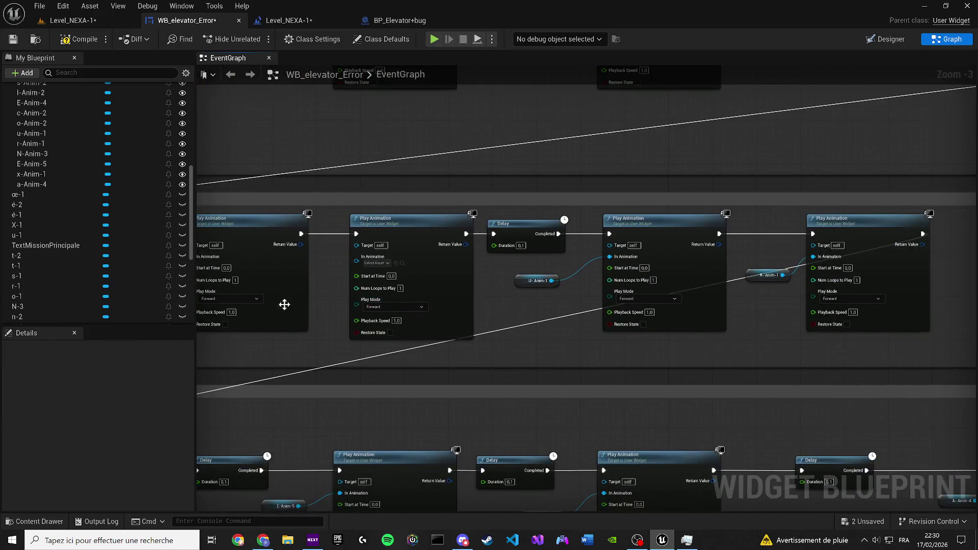
{"action": "left_click", "coordinate": [237, 301]}
{"action": "left_click", "coordinate": [240, 321]}
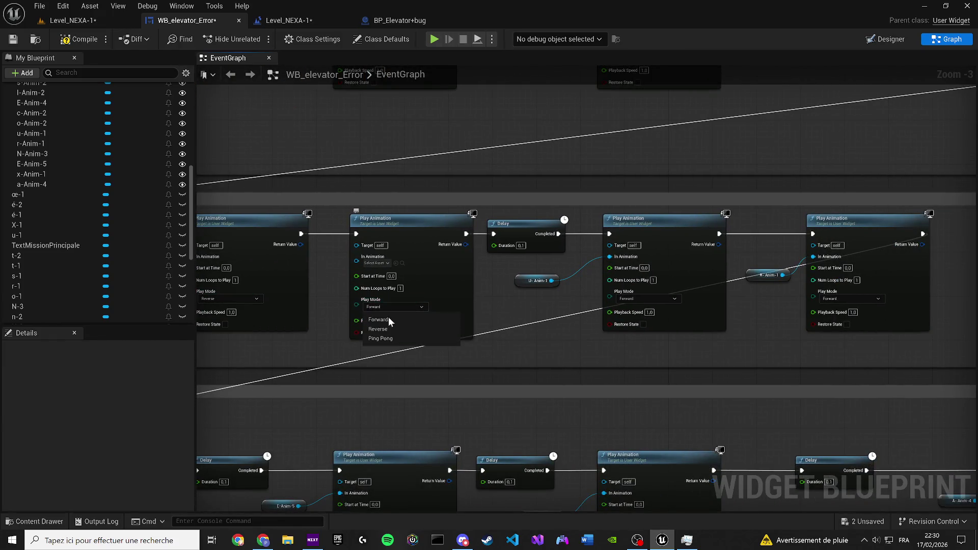
{"action": "left_click", "coordinate": [380, 329]}
{"action": "left_click", "coordinate": [647, 298]}
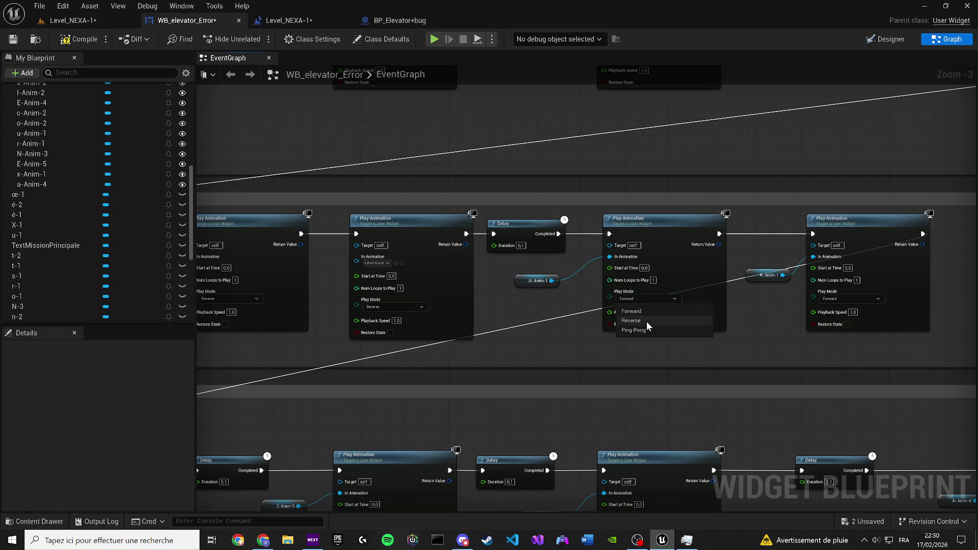
{"action": "left_click", "coordinate": [835, 320]}
Set the NEXA row's nodes, N-Anim-3 through A-Anim-4, to play in Reverse.
{"action": "left_click_drag", "start_coordinate": [848, 318], "coordinate": [706, 250]}
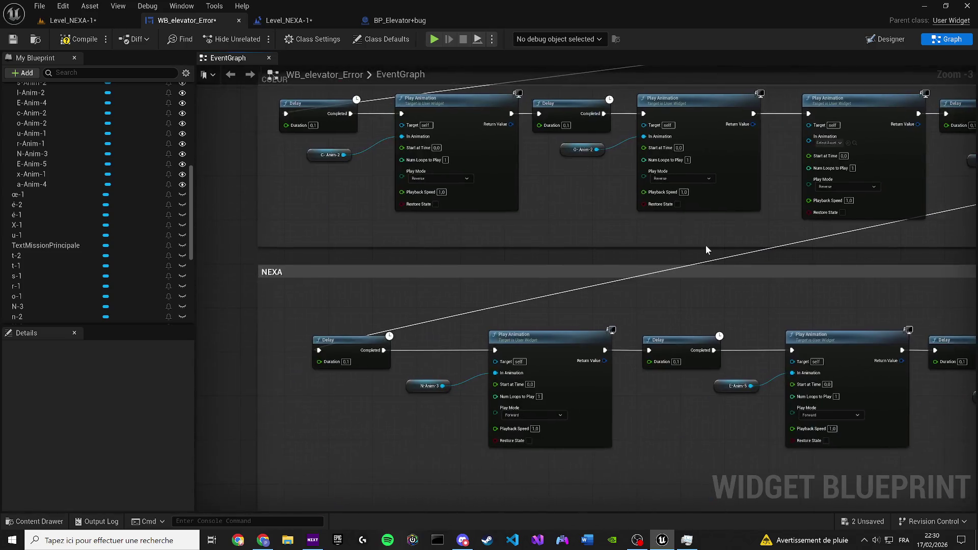
{"action": "mouse_move", "coordinate": [525, 296]}
{"action": "left_mouse_down"}
{"action": "mouse_move", "coordinate": [486, 292]}
{"action": "mouse_move", "coordinate": [347, 341]}
{"action": "left_mouse_up"}
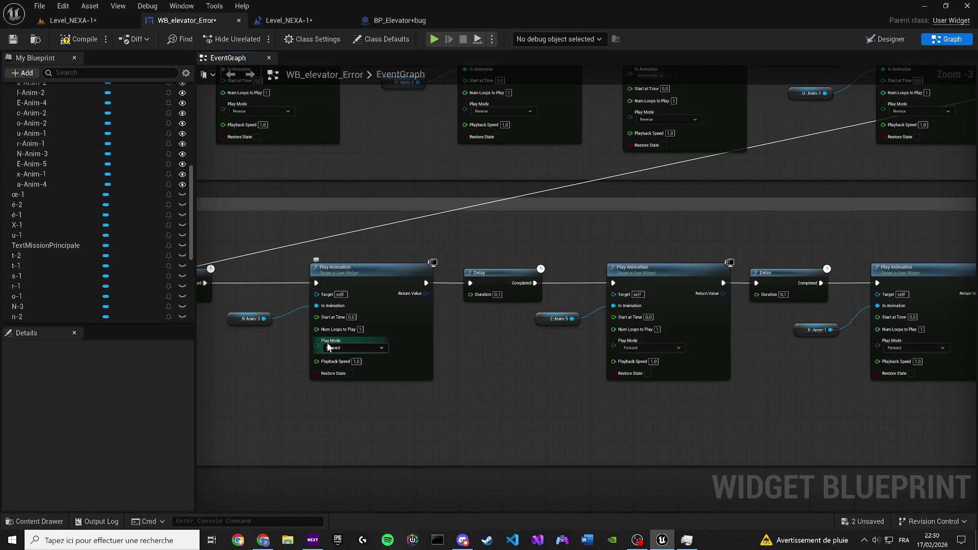
{"action": "left_click", "coordinate": [329, 347]}
{"action": "left_click", "coordinate": [349, 371]}
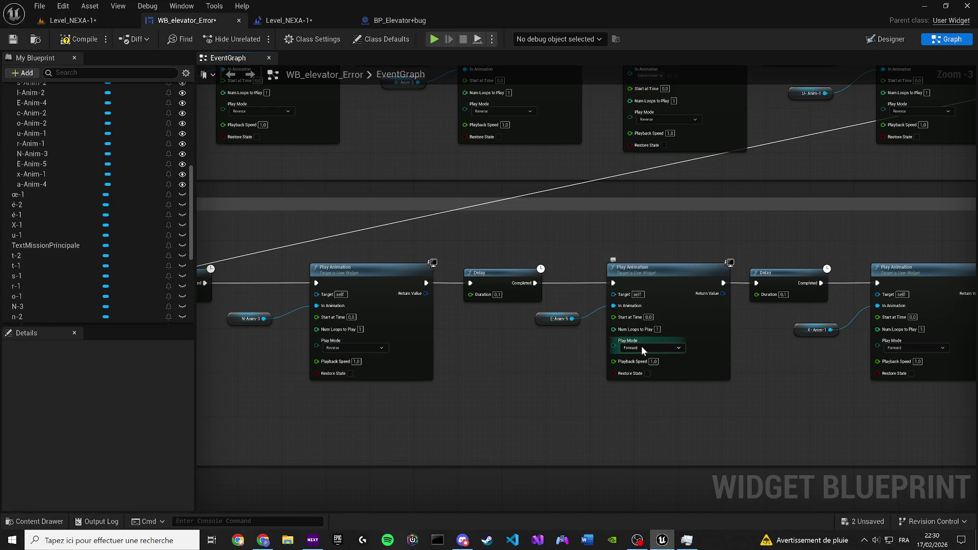
{"action": "left_click", "coordinate": [643, 349]}
{"action": "left_click", "coordinate": [643, 370]}
{"action": "left_click_drag", "start_coordinate": [808, 327], "coordinate": [416, 331]}
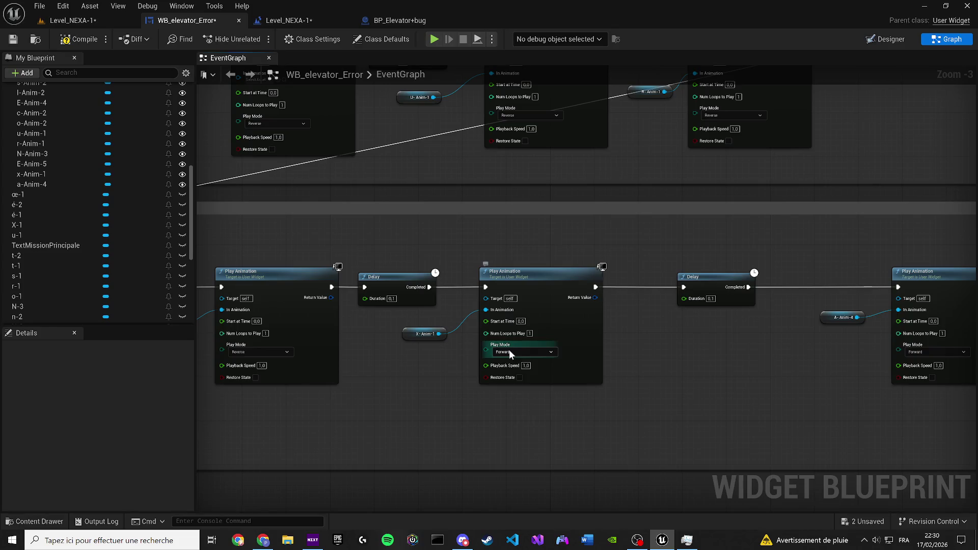
{"action": "left_click", "coordinate": [515, 372]}
{"action": "left_click_drag", "start_coordinate": [815, 387], "coordinate": [427, 387]}
{"action": "left_click", "coordinate": [550, 352]}
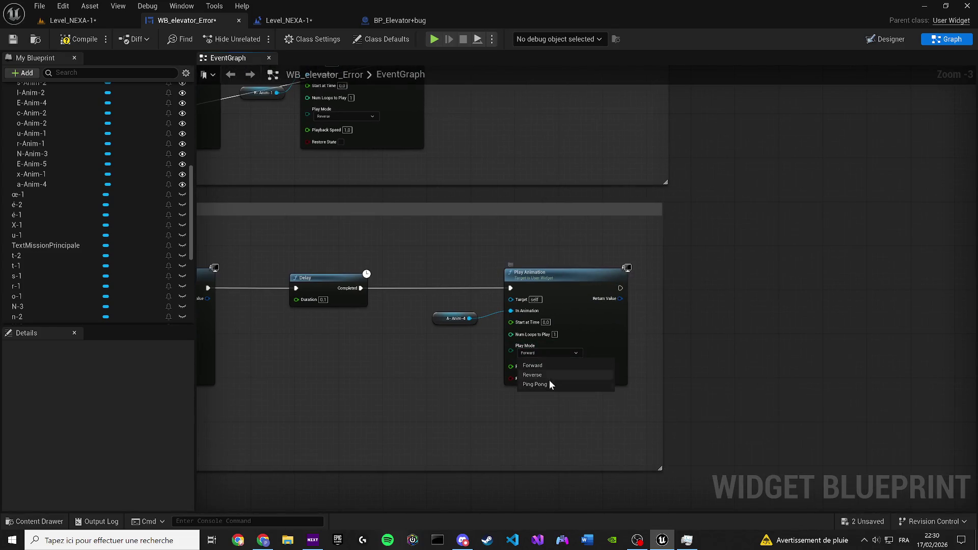
{"action": "left_click", "coordinate": [541, 381]}
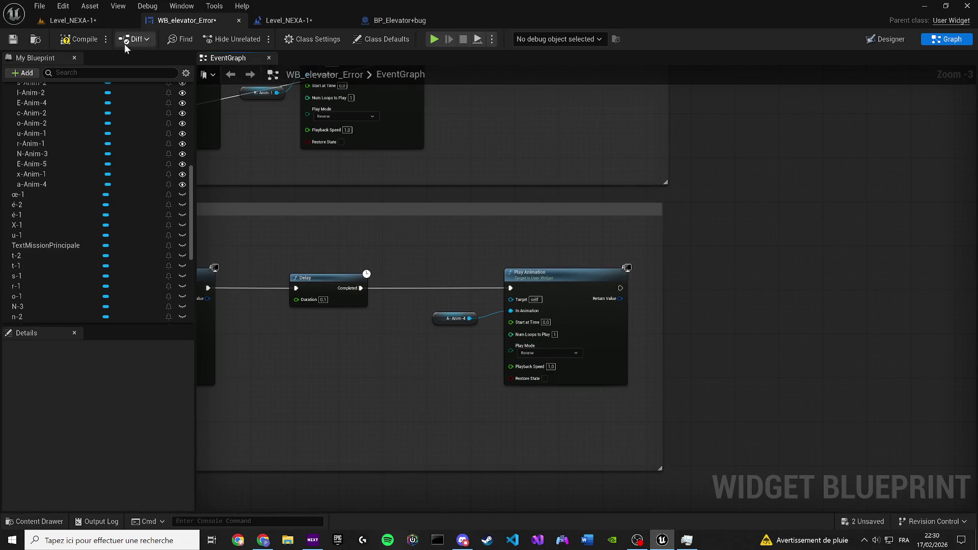
Compile and save WB_elevator_Error, then go to the Level_NEXA-1 level blueprint.
{"action": "left_click", "coordinate": [9, 41]}
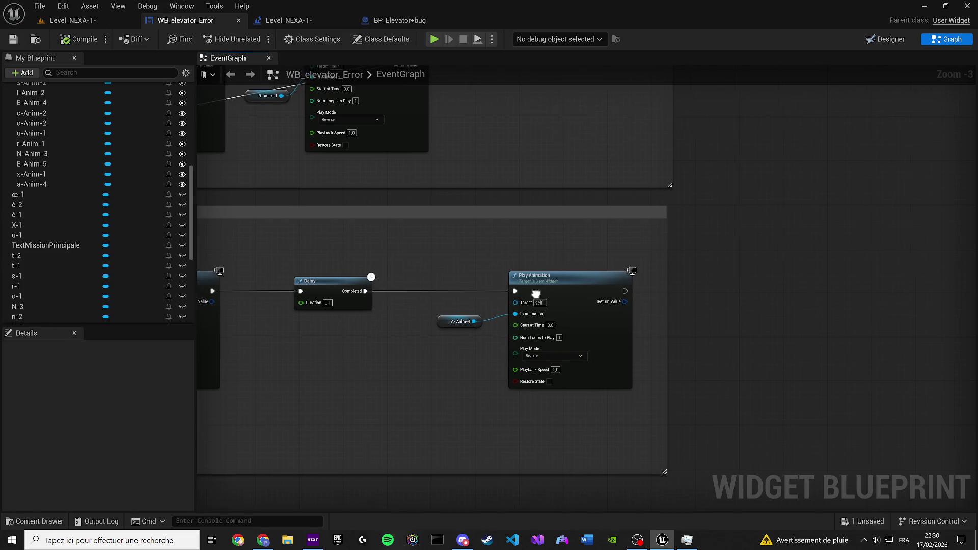
{"action": "scroll", "coordinate": [536, 295], "scroll_direction": "down", "scroll_amount": 2}
{"action": "scroll", "coordinate": [649, 381], "scroll_direction": "down", "scroll_amount": 2}
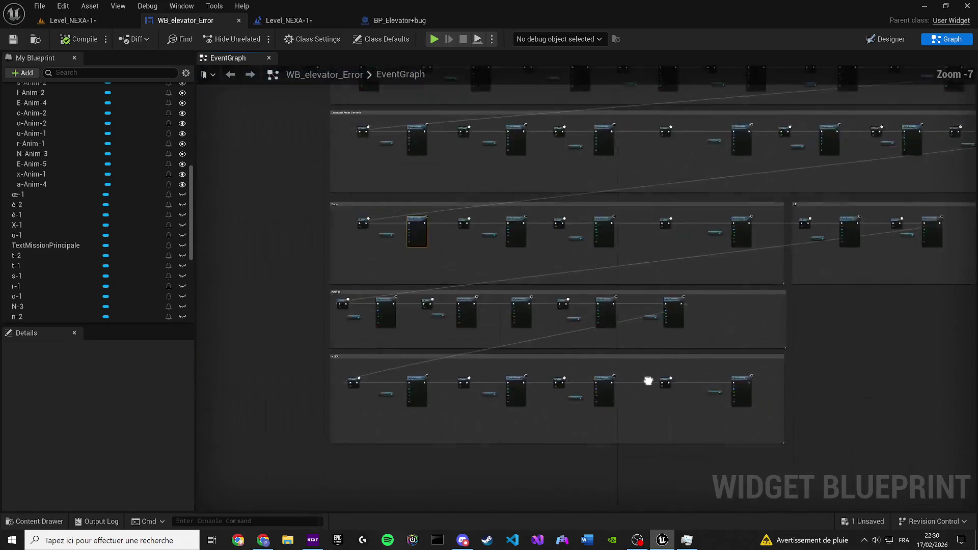
{"action": "mouse_move", "coordinate": [648, 381]}
{"action": "left_mouse_down"}
{"action": "mouse_move", "coordinate": [683, 267]}
{"action": "mouse_move", "coordinate": [404, 290]}
{"action": "mouse_move", "coordinate": [307, 250]}
{"action": "mouse_move", "coordinate": [665, 444]}
{"action": "left_mouse_up"}
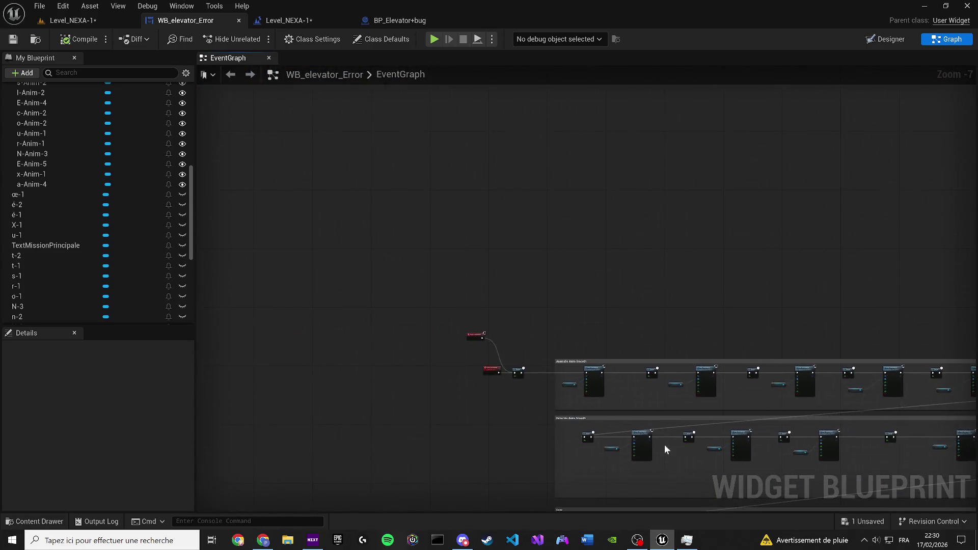
{"action": "scroll", "coordinate": [512, 333], "scroll_direction": "up", "scroll_amount": 5}
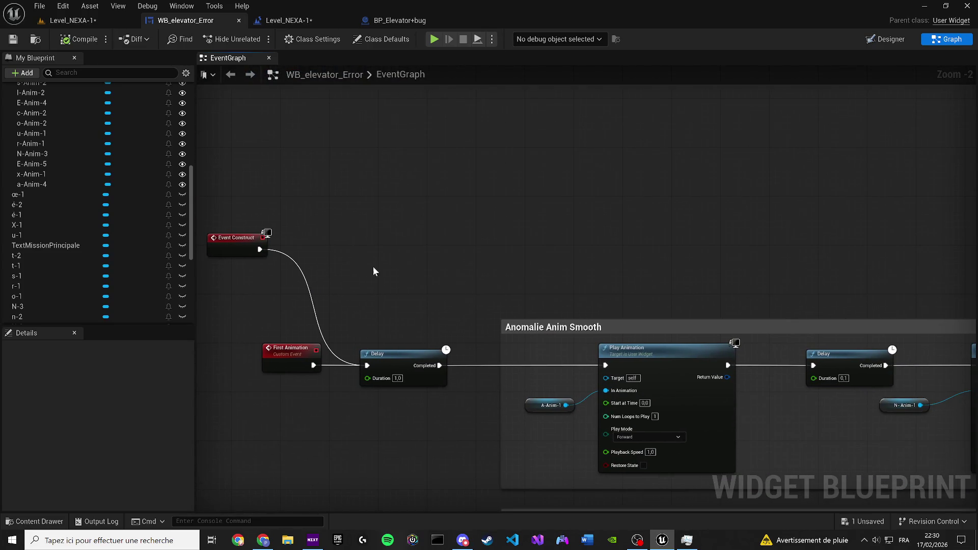
{"action": "left_click", "coordinate": [296, 22]}
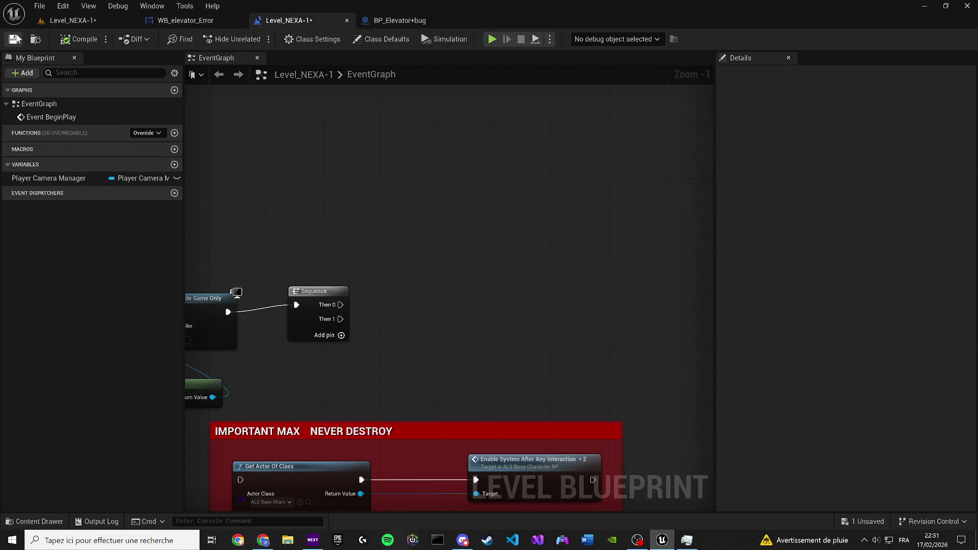
Save the level, close the Level_NEXA-1 blueprint, and frame BP_Elevator+bug's create-widget nodes.
{"action": "left_click", "coordinate": [16, 39]}
{"action": "left_click", "coordinate": [400, 20]}
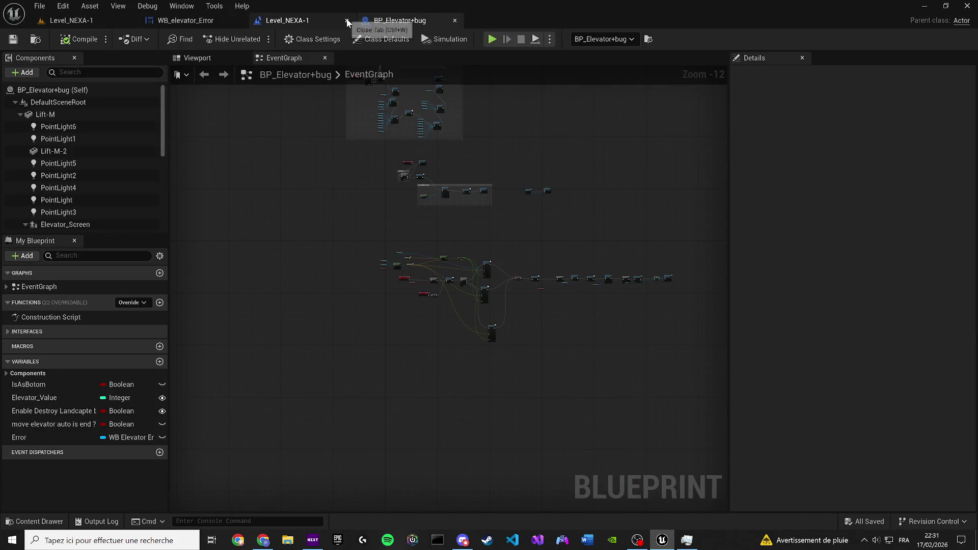
{"action": "left_click", "coordinate": [347, 21]}
{"action": "scroll", "coordinate": [504, 222], "scroll_direction": "up", "scroll_amount": 9}
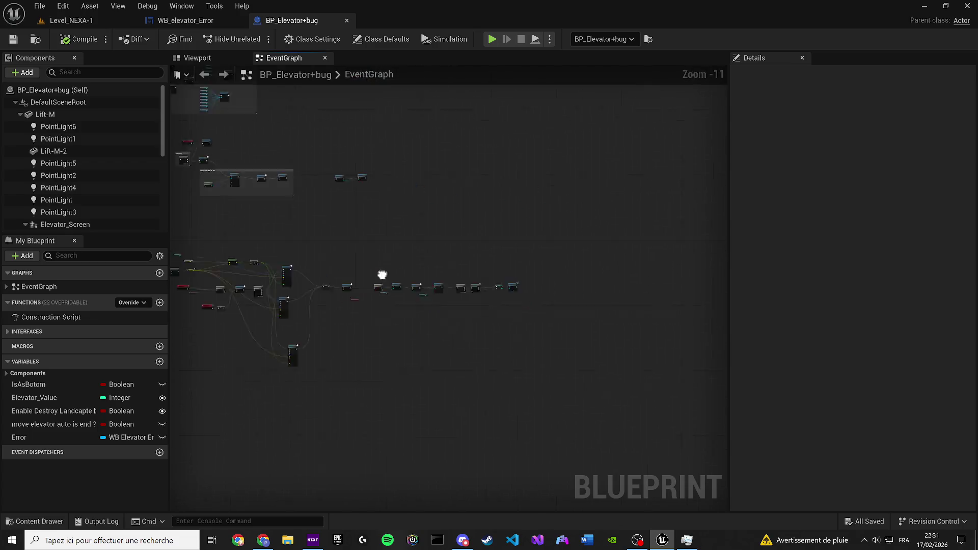
{"action": "mouse_move", "coordinate": [338, 255]}
{"action": "left_mouse_down"}
{"action": "mouse_move", "coordinate": [447, 278]}
{"action": "mouse_move", "coordinate": [411, 277]}
{"action": "left_mouse_up"}
Add a REVERSE ANIM call on the created widget and a 5-second Delay.
{"action": "mouse_move", "coordinate": [284, 294]}
{"action": "left_mouse_down"}
{"action": "mouse_move", "coordinate": [402, 399]}
{"action": "mouse_move", "coordinate": [426, 386]}
{"action": "left_mouse_up"}
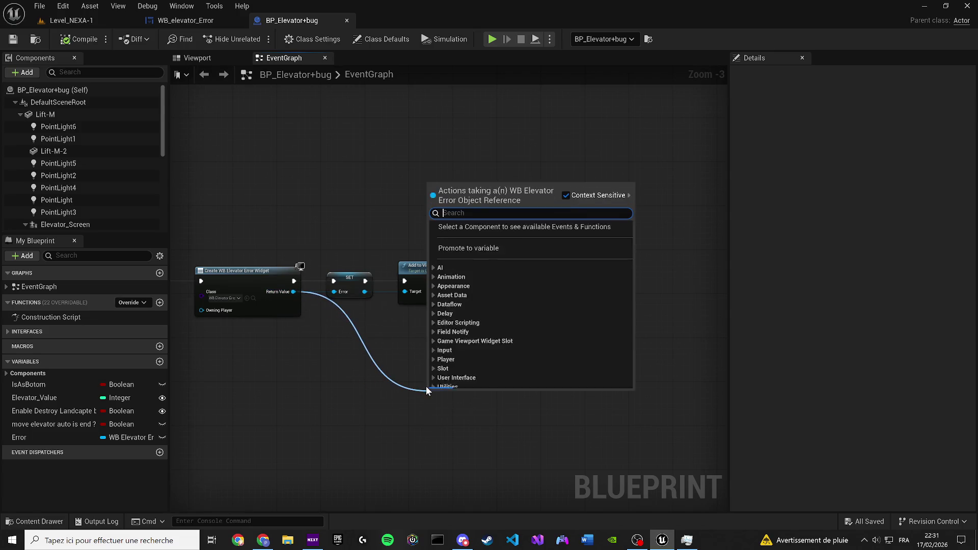
{"action": "type", "text": "dela"}
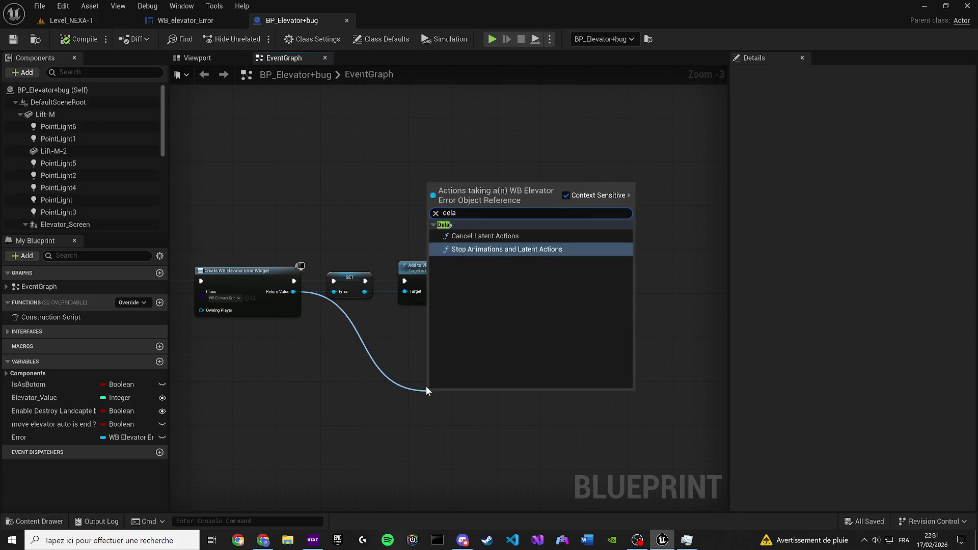
{"action": "type", "text": "re"}
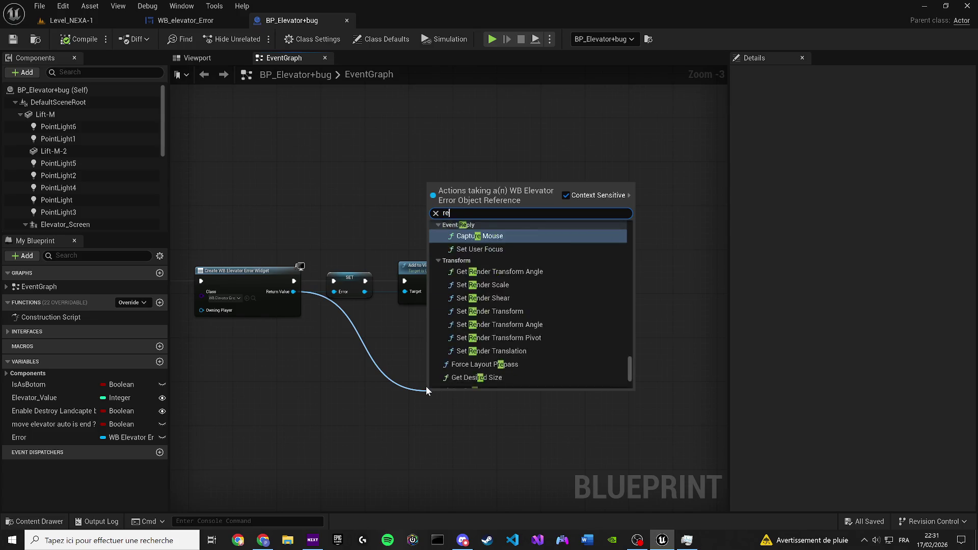
{"action": "type", "text": "ver1"}
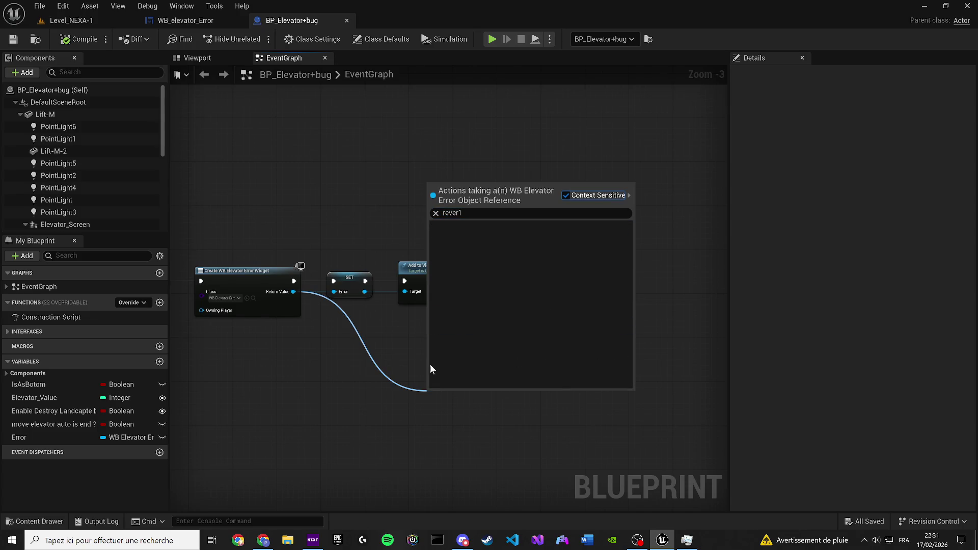
{"action": "type", "text": "rever"}
{"action": "left_click", "coordinate": [447, 282]}
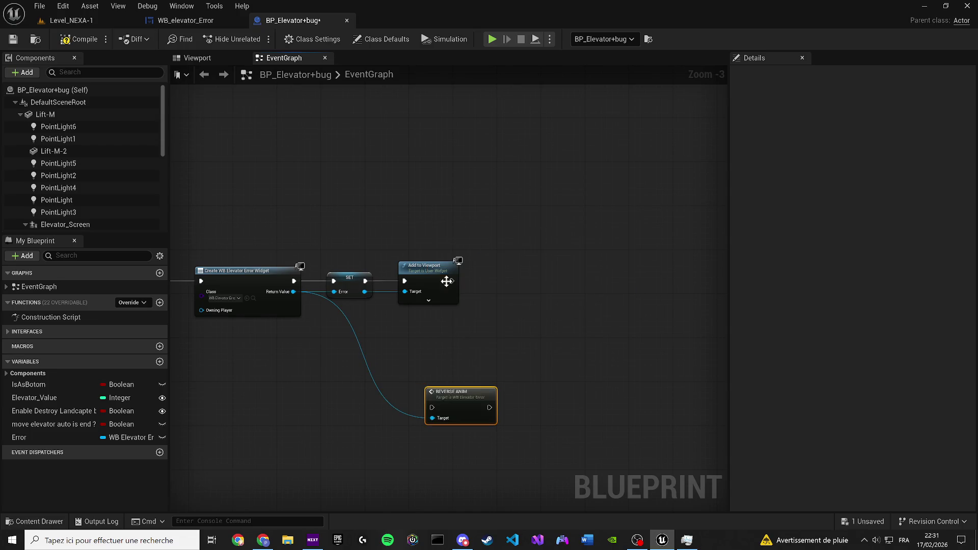
{"action": "scroll", "coordinate": [505, 291], "scroll_direction": "up", "scroll_amount": 3}
{"action": "key", "text": "ctrl+v"}
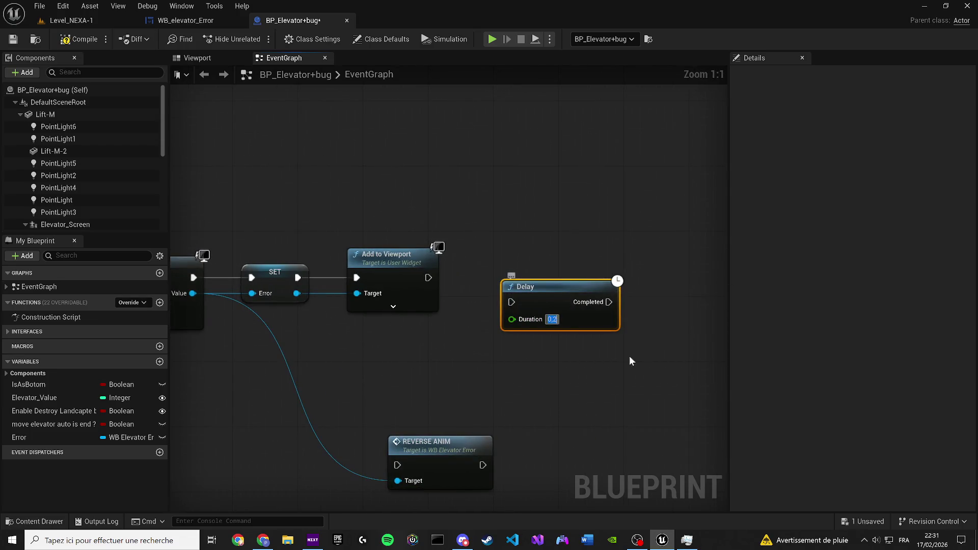
{"action": "left_click", "coordinate": [585, 350]}
Wire Add to Viewport → Delay → REVERSE ANIM, then save Level_NEXA-1.
{"action": "left_click_drag", "start_coordinate": [429, 278], "coordinate": [511, 302]}
{"action": "key", "text": "Escape"}
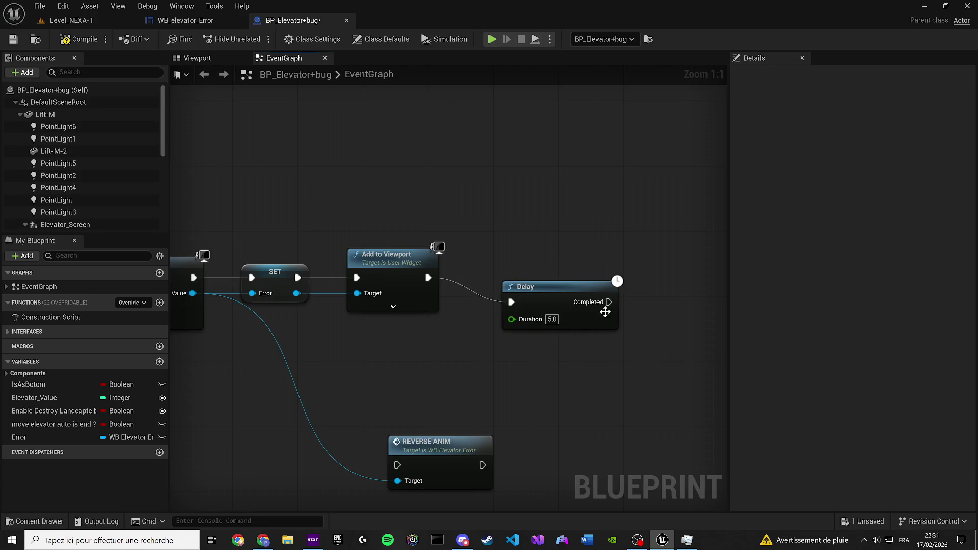
{"action": "left_click_drag", "start_coordinate": [609, 302], "coordinate": [399, 468]}
{"action": "left_click_drag", "start_coordinate": [560, 289], "coordinate": [538, 277]}
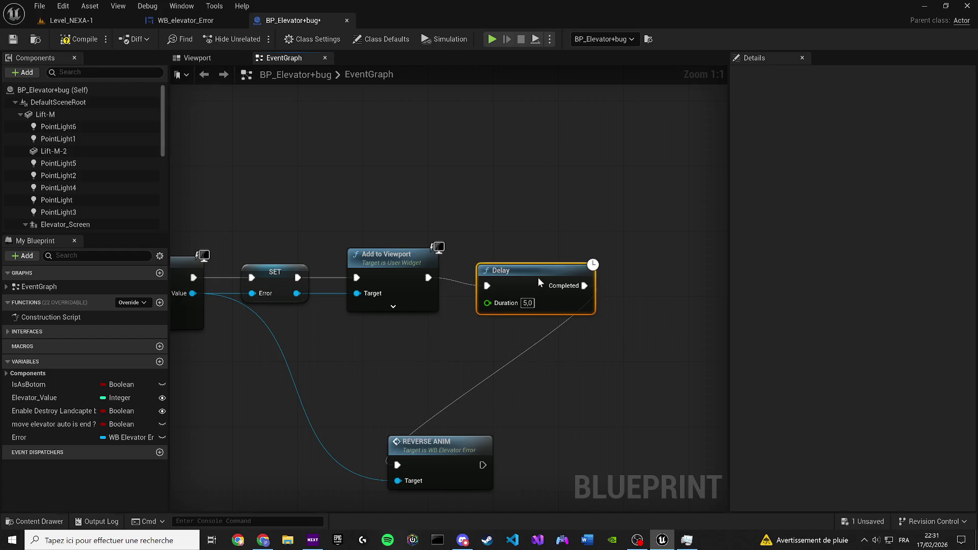
{"action": "left_click_drag", "start_coordinate": [439, 452], "coordinate": [680, 267]}
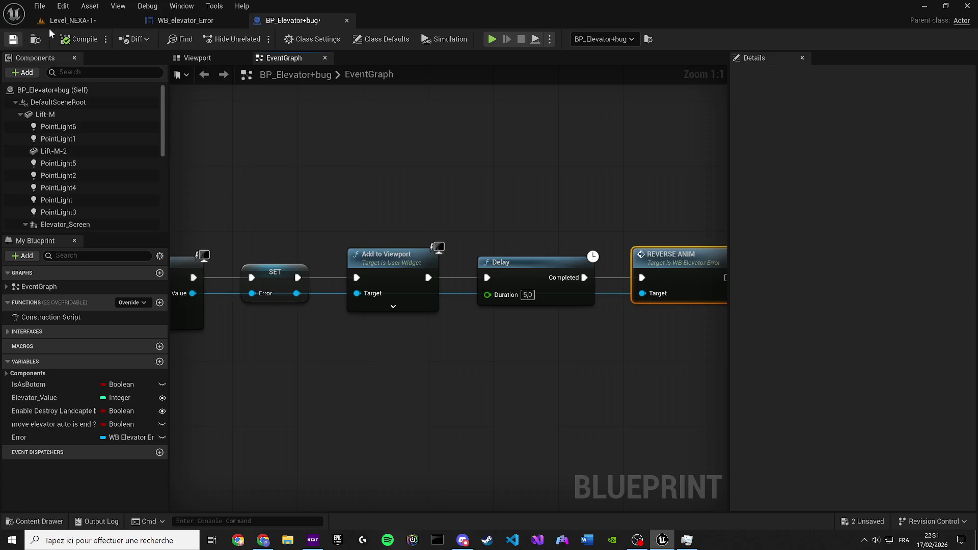
{"action": "left_click", "coordinate": [77, 20]}
{"action": "left_click", "coordinate": [13, 41]}
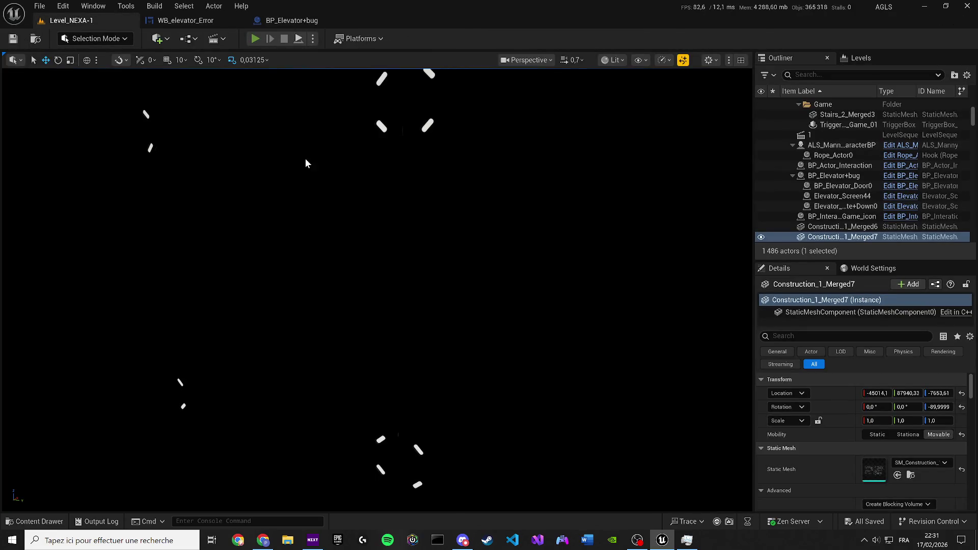
Play the level, watch the anomaly message appear and erase itself, then stop the test.
{"action": "key", "text": "alt+p"}
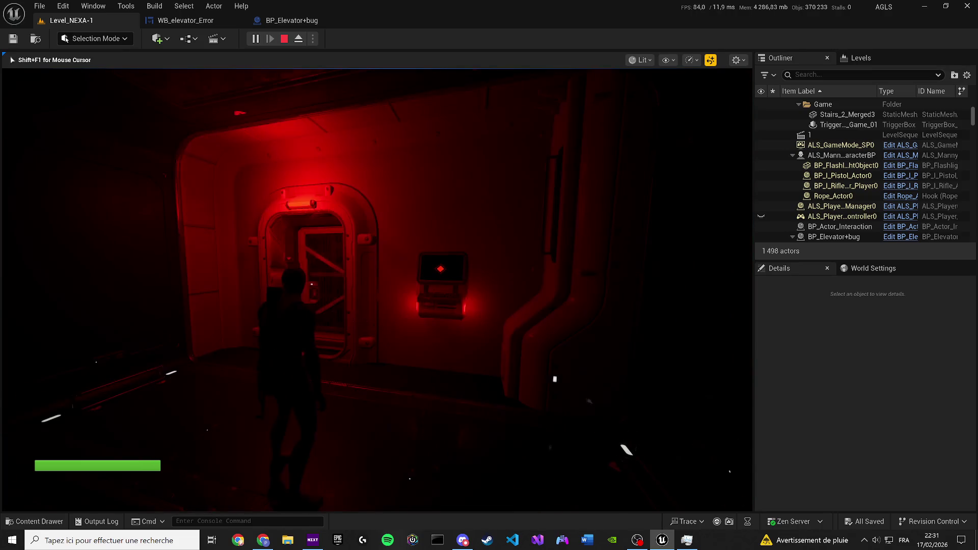
{"action": "key", "text": "Escape"}
Return to WB_elevator_Error's graph and shift the REVERSE ANIM event left.
{"action": "left_click", "coordinate": [198, 20]}
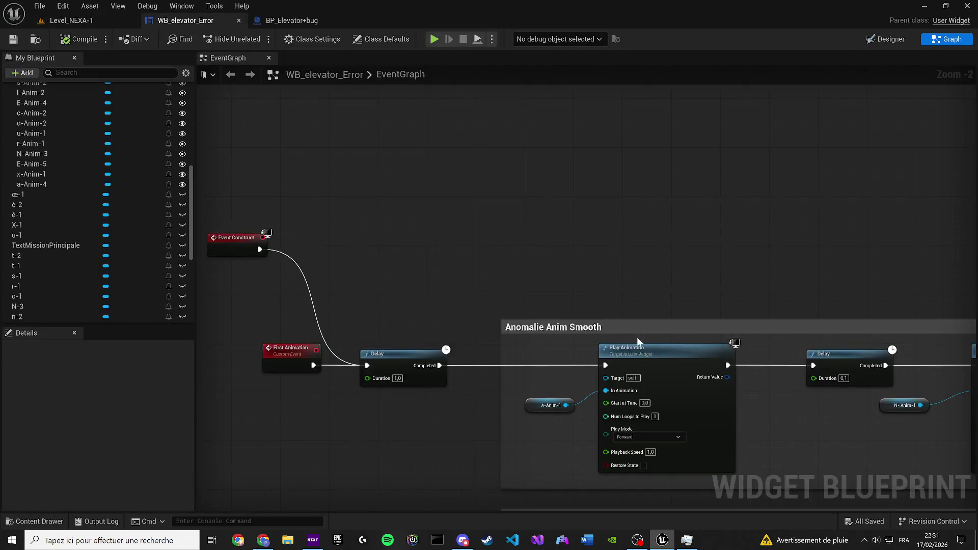
{"action": "scroll", "coordinate": [386, 208], "scroll_direction": "down", "scroll_amount": 5}
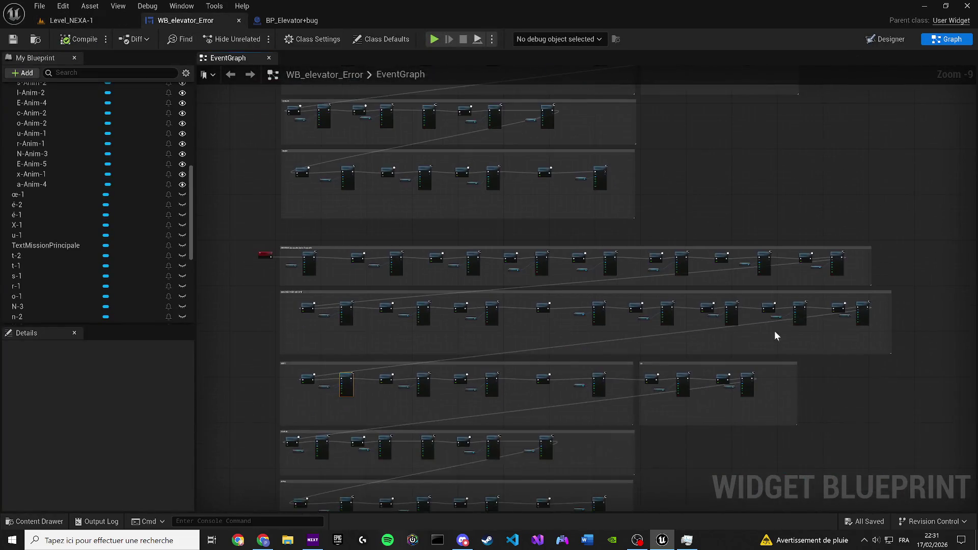
{"action": "scroll", "coordinate": [671, 288], "scroll_direction": "down", "scroll_amount": 3}
{"action": "scroll", "coordinate": [531, 234], "scroll_direction": "up", "scroll_amount": 3}
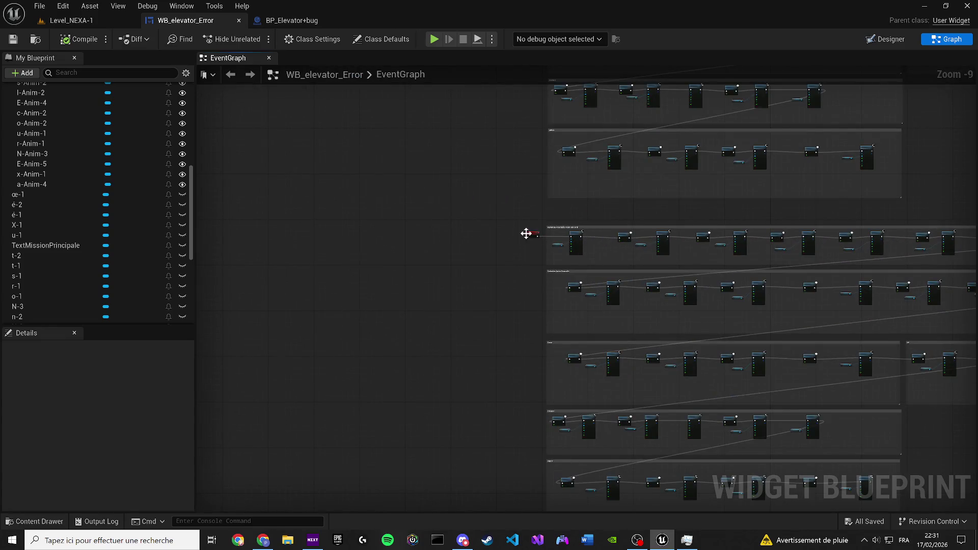
{"action": "left_click_drag", "start_coordinate": [526, 234], "coordinate": [282, 218]}
{"action": "scroll", "coordinate": [323, 255], "scroll_direction": "down", "scroll_amount": 2}
{"action": "mouse_move", "coordinate": [769, 432]}
{"action": "left_mouse_down"}
{"action": "mouse_move", "coordinate": [528, 385]}
{"action": "mouse_move", "coordinate": [454, 353]}
{"action": "left_mouse_up"}
{"action": "scroll", "coordinate": [284, 191], "scroll_direction": "up", "scroll_amount": 1}
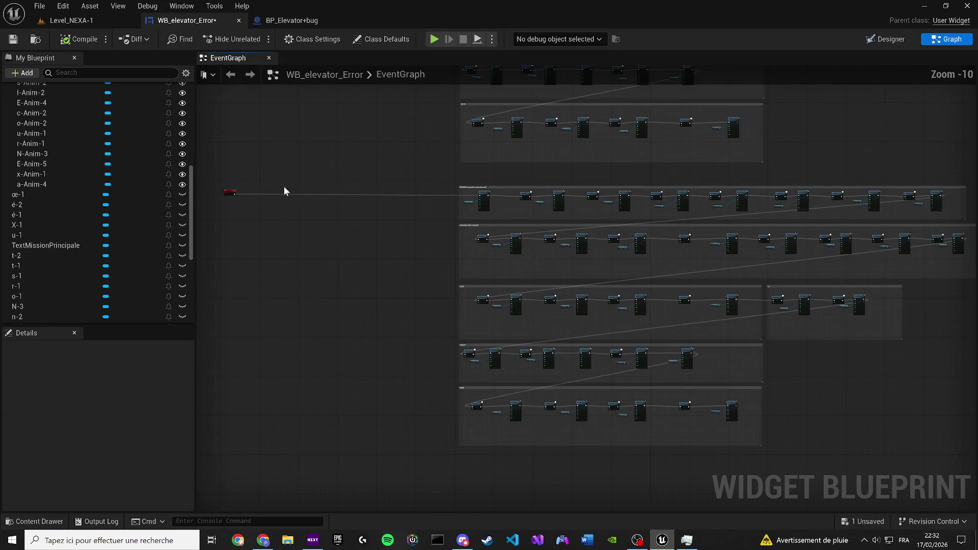
Place REVERSE ANIM just left of the NEXA chain's Delay and N-Anim-3 Play Animation.
{"action": "left_click", "coordinate": [235, 194]}
{"action": "mouse_move", "coordinate": [232, 195]}
{"action": "left_mouse_down"}
{"action": "mouse_move", "coordinate": [360, 341]}
{"action": "mouse_move", "coordinate": [713, 437]}
{"action": "left_mouse_up"}
{"action": "scroll", "coordinate": [714, 437], "scroll_direction": "up", "scroll_amount": 10}
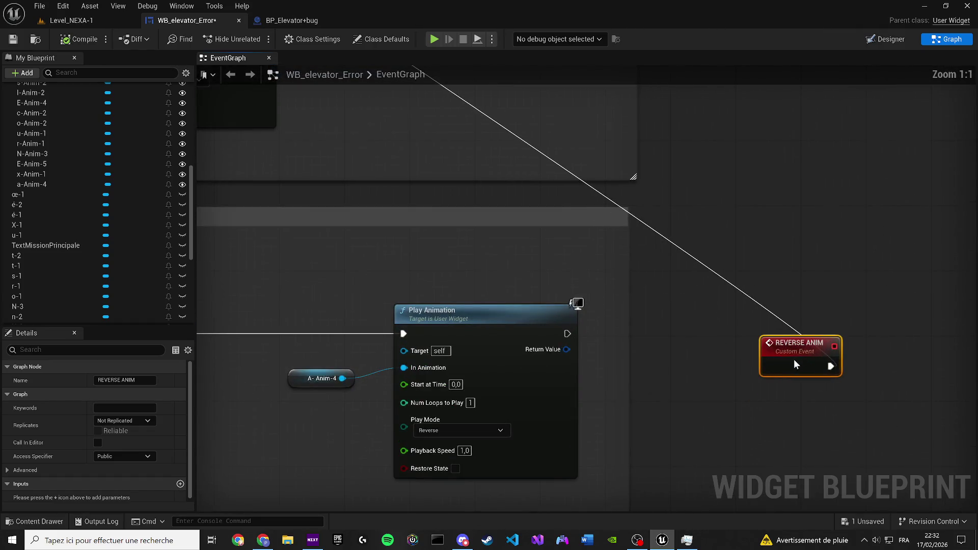
{"action": "mouse_move", "coordinate": [568, 333]}
{"action": "left_mouse_down"}
{"action": "mouse_move", "coordinate": [828, 366]}
{"action": "mouse_move", "coordinate": [724, 267]}
{"action": "left_mouse_up"}
{"action": "left_click", "coordinate": [748, 333]}
{"action": "scroll", "coordinate": [757, 278], "scroll_direction": "down", "scroll_amount": 6}
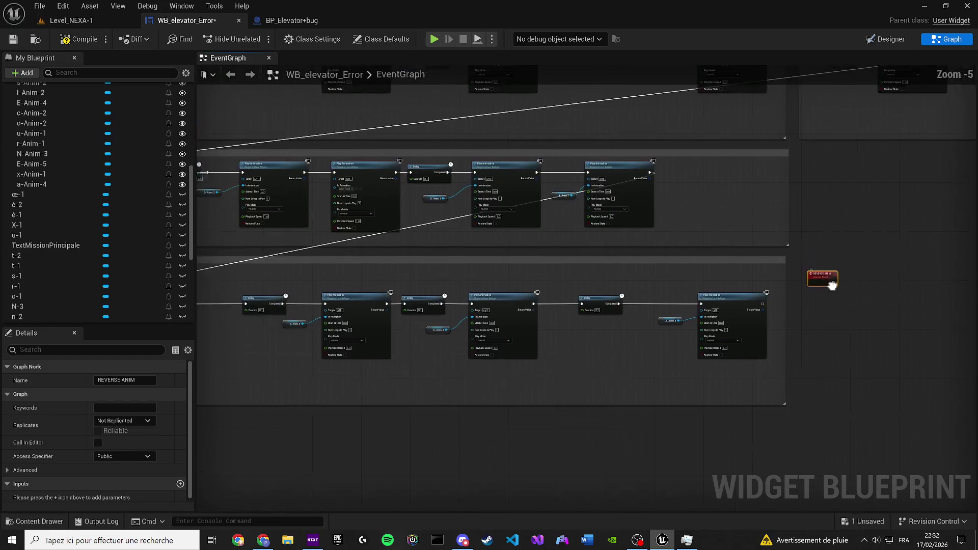
{"action": "left_click_drag", "start_coordinate": [858, 275], "coordinate": [208, 261]}
Position the REVERSE ANIM event further left of the NEXA group's first Delay.
{"action": "scroll", "coordinate": [367, 288], "scroll_direction": "up", "scroll_amount": 4}
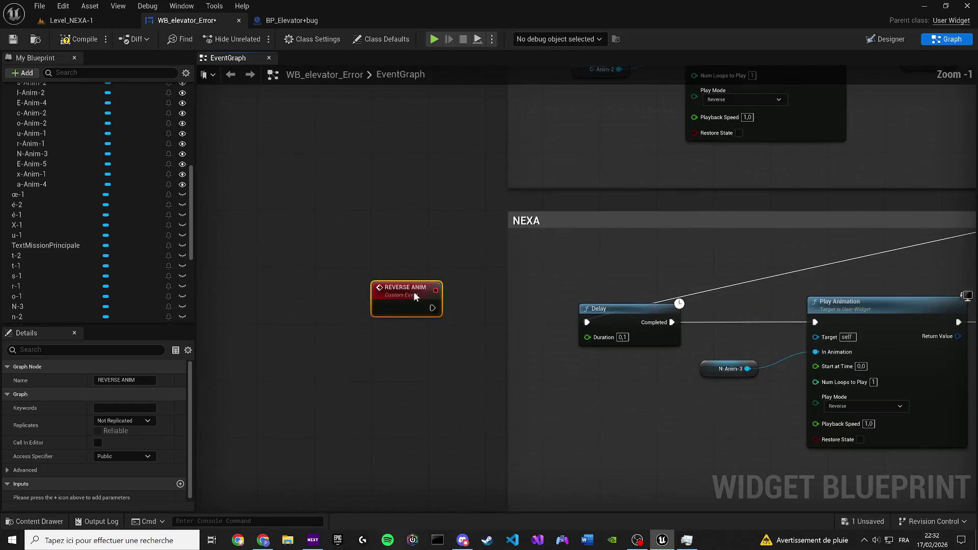
{"action": "left_click_drag", "start_coordinate": [453, 308], "coordinate": [586, 323]}
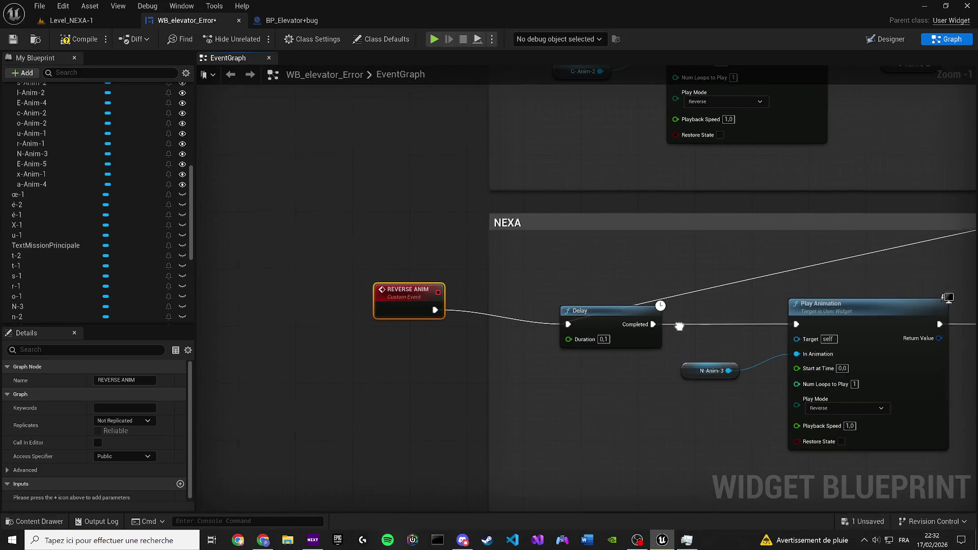
{"action": "scroll", "coordinate": [437, 306], "scroll_direction": "down", "scroll_amount": 4}
{"action": "scroll", "coordinate": [408, 301], "scroll_direction": "up", "scroll_amount": 2}
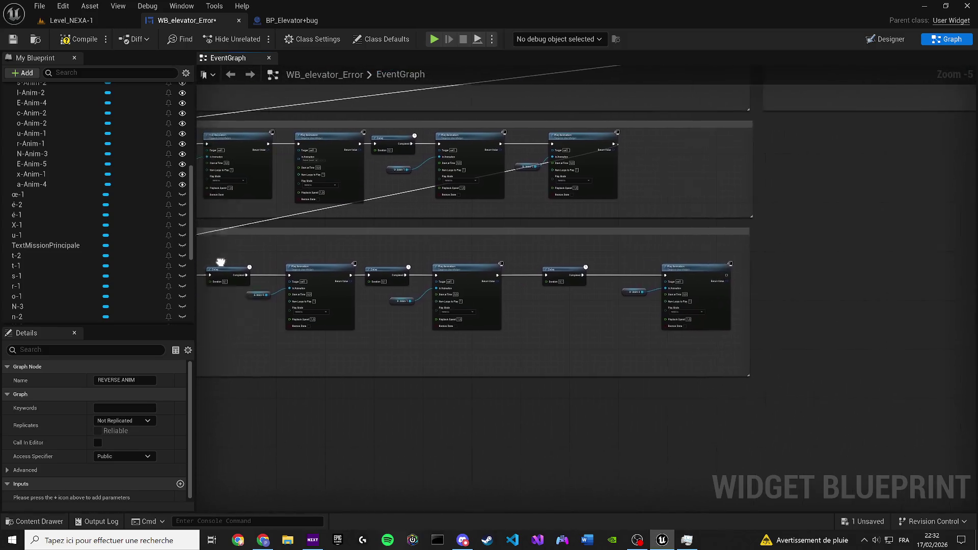
{"action": "scroll", "coordinate": [433, 303], "scroll_direction": "down", "scroll_amount": 2}
{"action": "scroll", "coordinate": [453, 305], "scroll_direction": "up", "scroll_amount": 1}
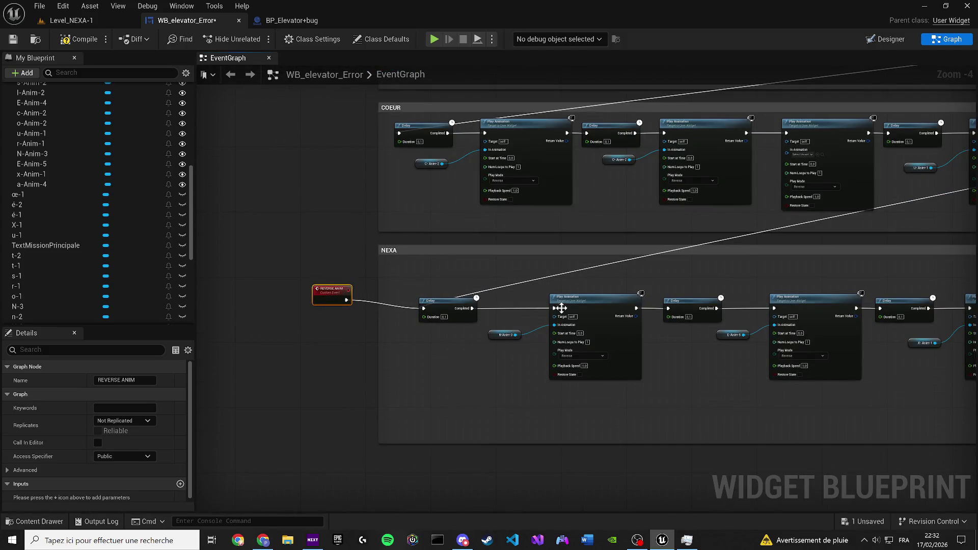
{"action": "scroll", "coordinate": [386, 256], "scroll_direction": "up", "scroll_amount": 2}
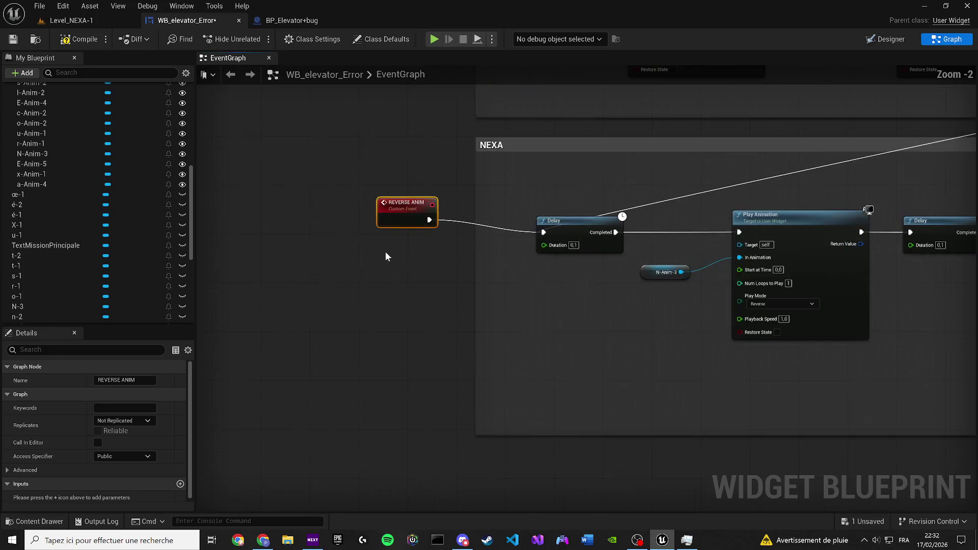
{"action": "left_click_drag", "start_coordinate": [402, 217], "coordinate": [323, 242]}
{"action": "left_click", "coordinate": [580, 238]}
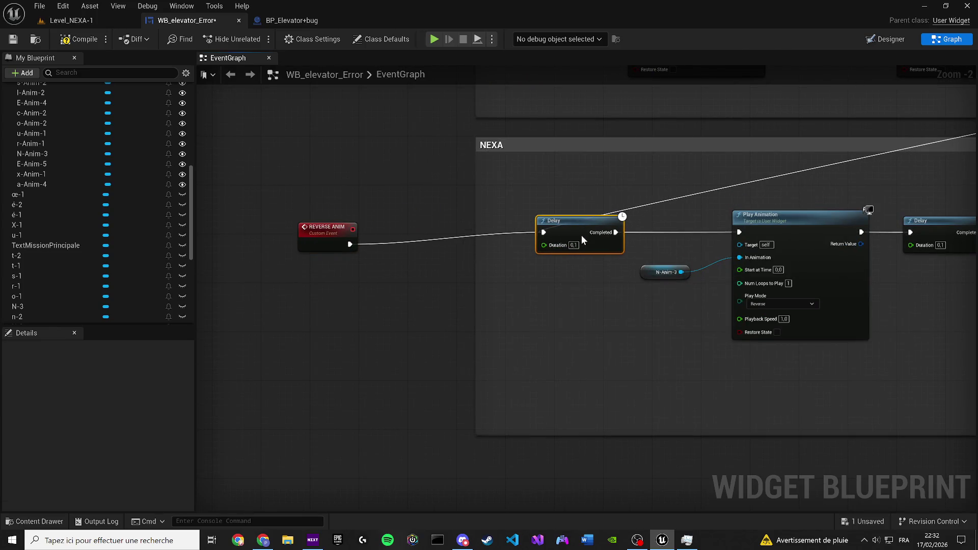
{"action": "scroll", "coordinate": [374, 244], "scroll_direction": "up", "scroll_amount": 1}
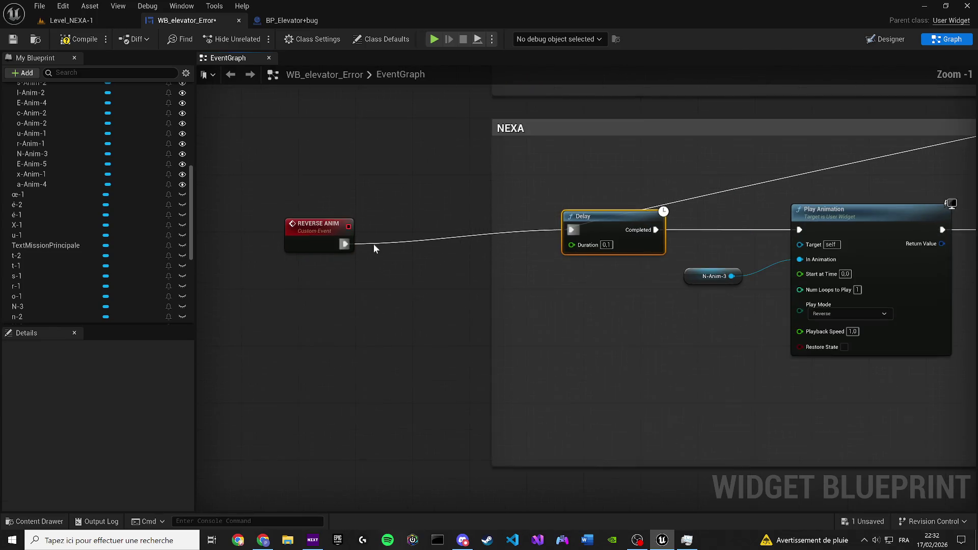
Insert a Sequence node after REVERSE ANIM and route the event into it.
{"action": "left_click", "coordinate": [357, 265]}
{"action": "mouse_move", "coordinate": [345, 244]}
{"action": "left_mouse_down"}
{"action": "mouse_move", "coordinate": [368, 286]}
{"action": "mouse_move", "coordinate": [401, 231]}
{"action": "mouse_move", "coordinate": [441, 260]}
{"action": "mouse_move", "coordinate": [559, 233]}
{"action": "left_mouse_up"}
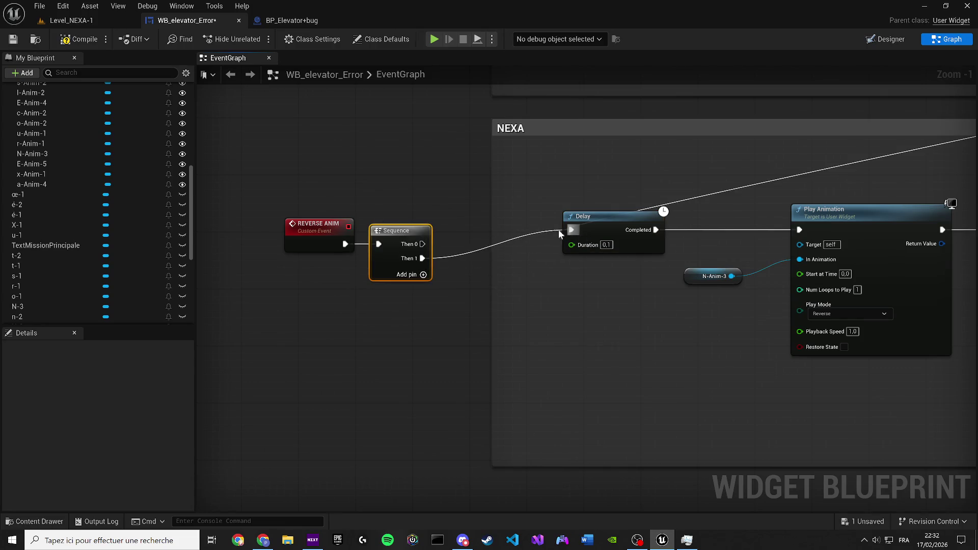
{"action": "scroll", "coordinate": [559, 234], "scroll_direction": "down", "scroll_amount": 4}
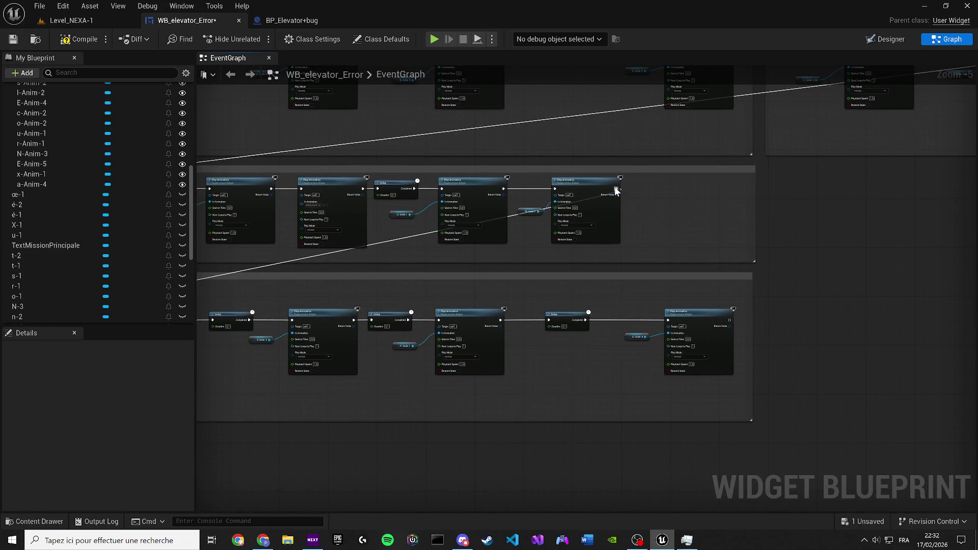
{"action": "mouse_move", "coordinate": [617, 191]}
{"action": "left_mouse_down"}
{"action": "mouse_move", "coordinate": [127, 251]}
{"action": "mouse_move", "coordinate": [334, 302]}
{"action": "mouse_move", "coordinate": [222, 362]}
{"action": "mouse_move", "coordinate": [223, 371]}
{"action": "mouse_move", "coordinate": [766, 242]}
{"action": "mouse_move", "coordinate": [903, 222]}
{"action": "mouse_move", "coordinate": [432, 240]}
{"action": "left_mouse_up"}
{"action": "scroll", "coordinate": [335, 302], "scroll_direction": "up", "scroll_amount": 5}
{"action": "key", "text": "Escape"}
{"action": "scroll", "coordinate": [224, 371], "scroll_direction": "down", "scroll_amount": 5}
{"action": "scroll", "coordinate": [903, 222], "scroll_direction": "up", "scroll_amount": 2}
{"action": "key", "text": "Escape"}
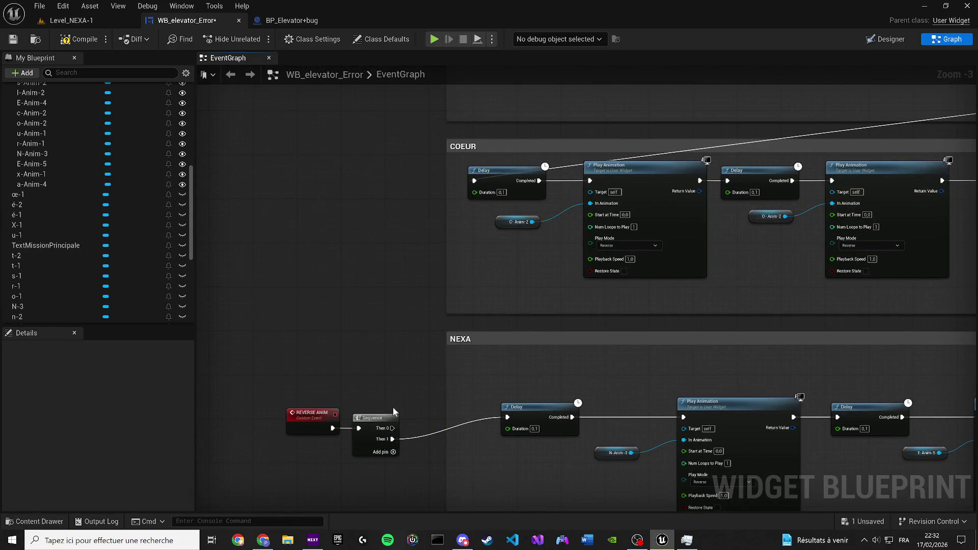
Add two more output pins so the Sequence has four Then outputs.
{"action": "left_click", "coordinate": [396, 455]}
{"action": "left_click_drag", "start_coordinate": [396, 455], "coordinate": [428, 258]}
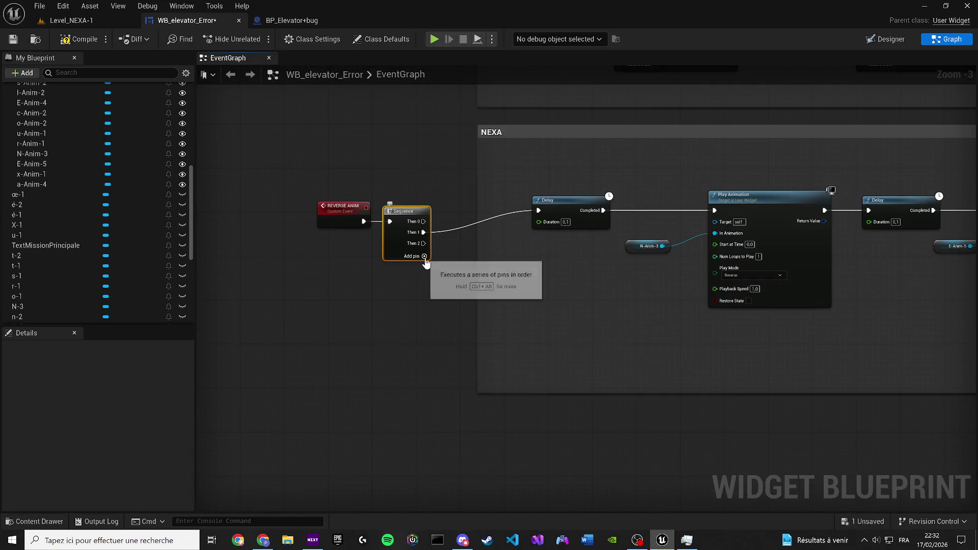
{"action": "left_click", "coordinate": [427, 257]}
{"action": "left_click_drag", "start_coordinate": [324, 219], "coordinate": [305, 217]}
{"action": "left_click", "coordinate": [879, 39]}
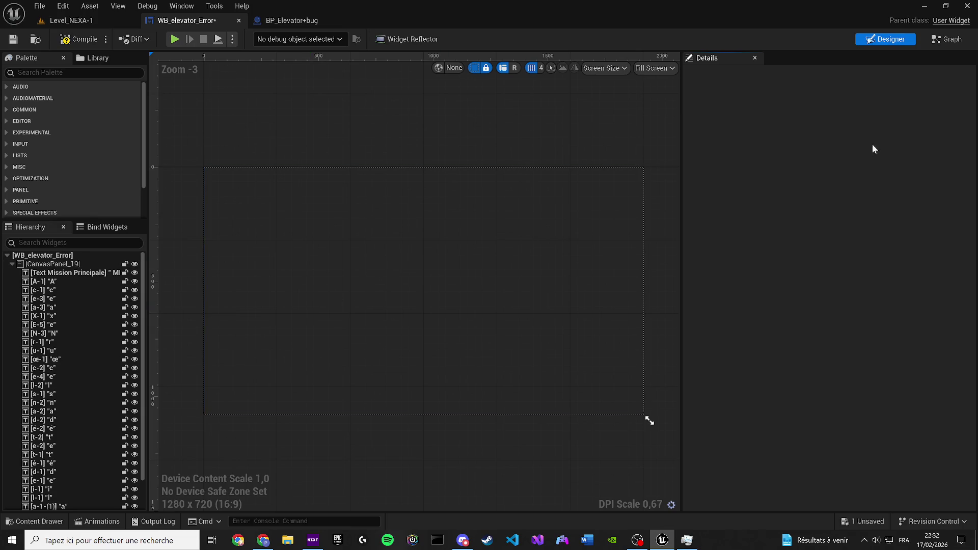
{"action": "left_click", "coordinate": [958, 40]}
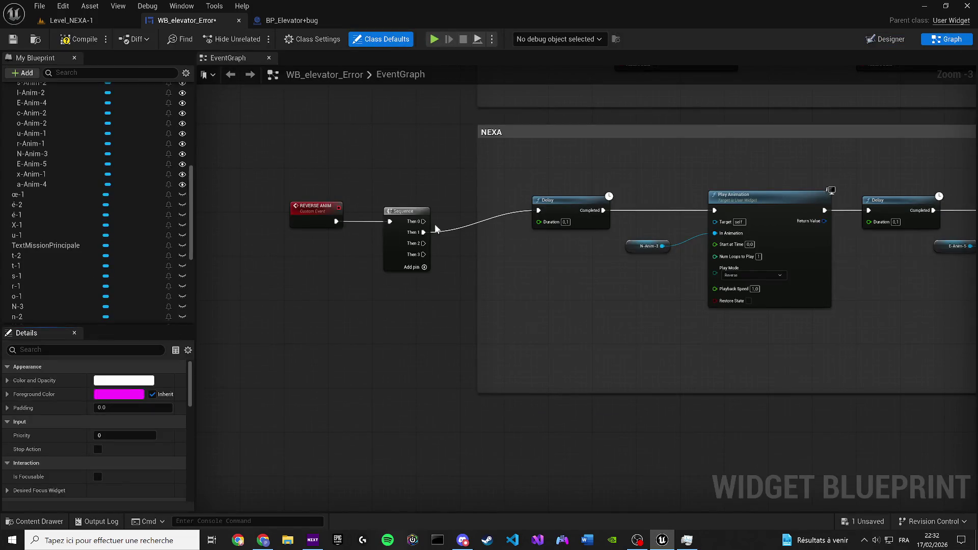
Move REVERSE ANIM and the Sequence up-left, and wire Then 0 to the NEXA Delay.
{"action": "left_click_drag", "start_coordinate": [319, 367], "coordinate": [469, 472]}
{"action": "mouse_move", "coordinate": [459, 448]}
{"action": "left_mouse_down"}
{"action": "mouse_move", "coordinate": [436, 427]}
{"action": "mouse_move", "coordinate": [421, 428]}
{"action": "left_mouse_up"}
{"action": "scroll", "coordinate": [420, 427], "scroll_direction": "up", "scroll_amount": 4}
{"action": "left_click_drag", "start_coordinate": [362, 346], "coordinate": [589, 362]}
{"action": "scroll", "coordinate": [356, 429], "scroll_direction": "down", "scroll_amount": 1}
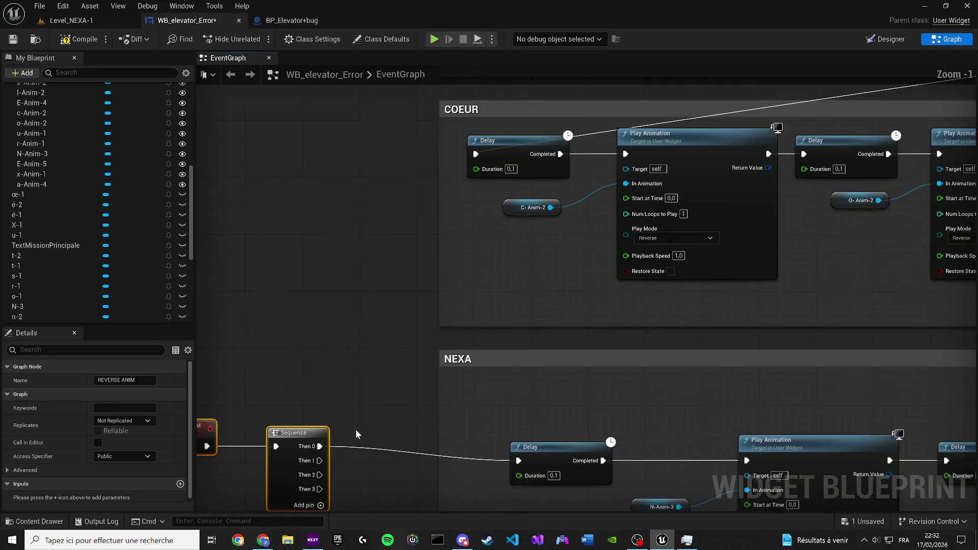
Wire Sequence Then 1 to the COEUR Delay and Then 2 to the upper group's Delay.
{"action": "mouse_move", "coordinate": [323, 461]}
{"action": "left_mouse_down"}
{"action": "mouse_move", "coordinate": [482, 197]}
{"action": "mouse_move", "coordinate": [476, 153]}
{"action": "left_mouse_up"}
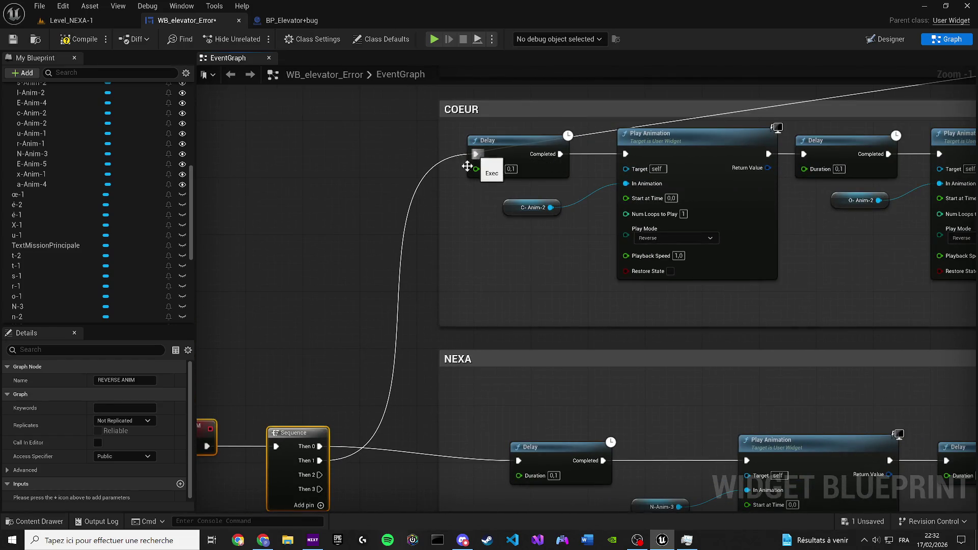
{"action": "scroll", "coordinate": [397, 225], "scroll_direction": "down", "scroll_amount": 2}
{"action": "scroll", "coordinate": [397, 225], "scroll_direction": "down", "scroll_amount": 1}
{"action": "mouse_move", "coordinate": [397, 225]}
{"action": "left_mouse_down"}
{"action": "mouse_move", "coordinate": [406, 258]}
{"action": "mouse_move", "coordinate": [719, 221]}
{"action": "mouse_move", "coordinate": [650, 204]}
{"action": "mouse_move", "coordinate": [680, 341]}
{"action": "left_mouse_up"}
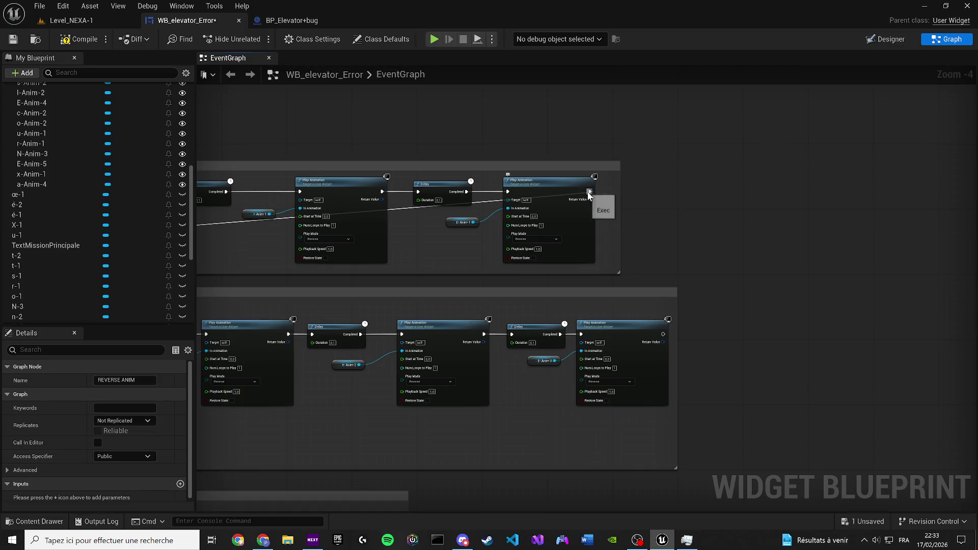
{"action": "scroll", "coordinate": [482, 308], "scroll_direction": "down", "scroll_amount": 4}
{"action": "left_click_drag", "start_coordinate": [481, 309], "coordinate": [555, 298]}
{"action": "scroll", "coordinate": [373, 350], "scroll_direction": "up", "scroll_amount": 3}
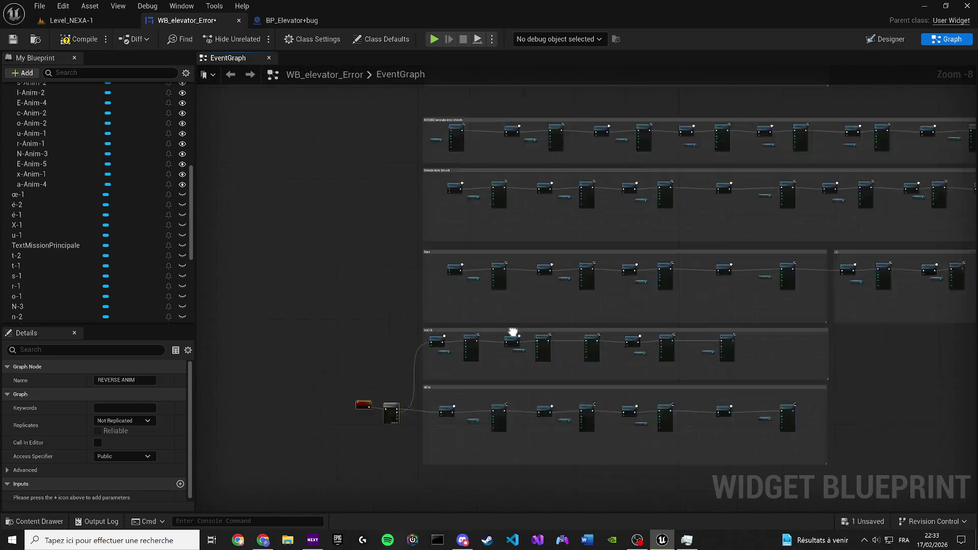
{"action": "mouse_move", "coordinate": [458, 366]}
{"action": "left_mouse_down"}
{"action": "mouse_move", "coordinate": [335, 351]}
{"action": "mouse_move", "coordinate": [381, 353]}
{"action": "mouse_move", "coordinate": [300, 306]}
{"action": "left_mouse_up"}
{"action": "key", "text": "Escape"}
{"action": "scroll", "coordinate": [411, 426], "scroll_direction": "up", "scroll_amount": 2}
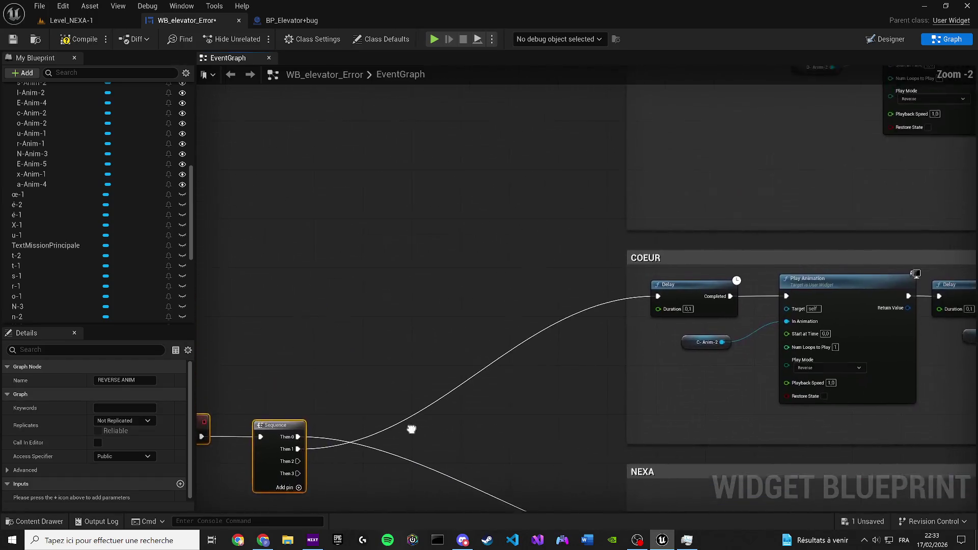
{"action": "mouse_move", "coordinate": [314, 479]}
{"action": "left_mouse_down"}
{"action": "mouse_move", "coordinate": [326, 362]}
{"action": "mouse_move", "coordinate": [577, 275]}
{"action": "mouse_move", "coordinate": [702, 90]}
{"action": "left_mouse_up"}
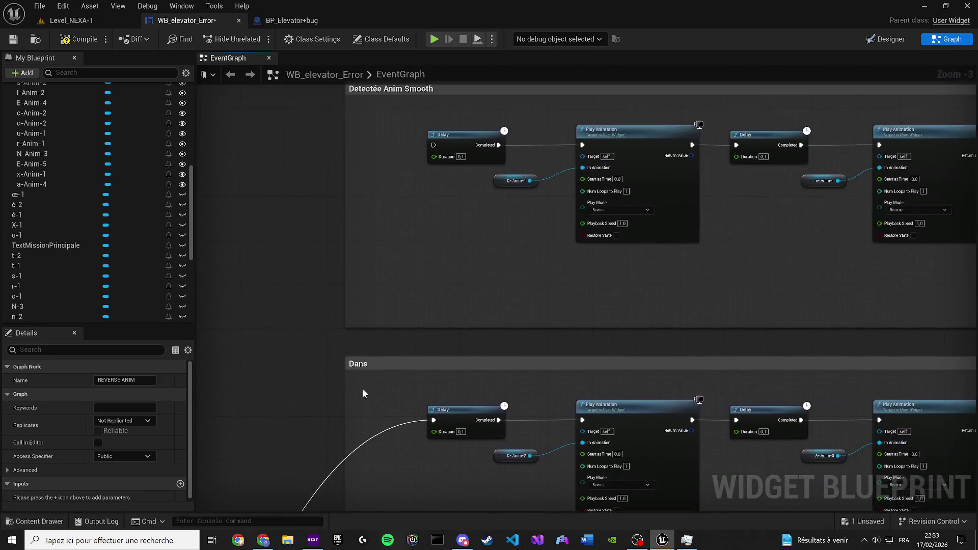
Connect the Dans Delay to Then 3, add two pins, and remove the surplus Then 5.
{"action": "mouse_move", "coordinate": [505, 255]}
{"action": "left_mouse_down"}
{"action": "mouse_move", "coordinate": [326, 509]}
{"action": "mouse_move", "coordinate": [228, 512]}
{"action": "mouse_move", "coordinate": [323, 475]}
{"action": "mouse_move", "coordinate": [339, 115]}
{"action": "mouse_move", "coordinate": [328, 112]}
{"action": "mouse_move", "coordinate": [411, 34]}
{"action": "mouse_move", "coordinate": [721, 195]}
{"action": "mouse_move", "coordinate": [718, 182]}
{"action": "left_mouse_up"}
{"action": "left_click", "coordinate": [328, 125]}
{"action": "left_click", "coordinate": [328, 136]}
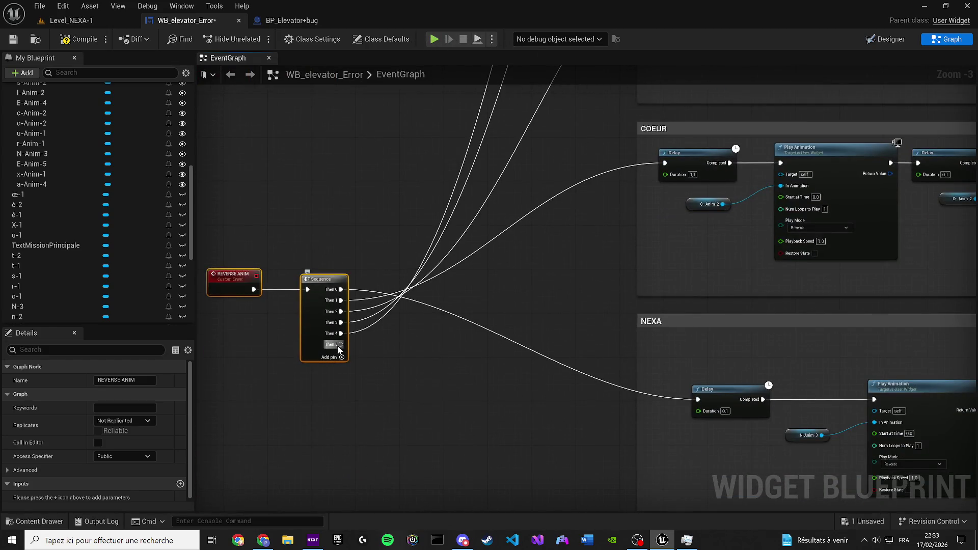
{"action": "right_click", "coordinate": [338, 346]}
{"action": "left_click", "coordinate": [377, 402]}
{"action": "mouse_move", "coordinate": [387, 271]}
{"action": "left_mouse_down"}
{"action": "mouse_move", "coordinate": [344, 312]}
{"action": "mouse_move", "coordinate": [302, 295]}
{"action": "mouse_move", "coordinate": [118, 169]}
{"action": "left_mouse_up"}
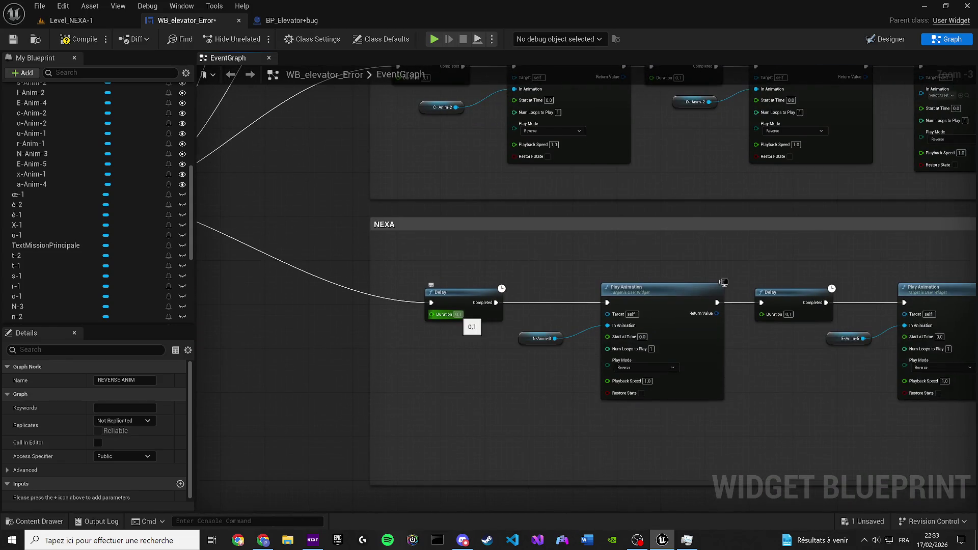
Set the NEXA chain's first Delay Duration to 1.0 and review the COEUR, Dans and Detectée groups.
{"action": "left_click", "coordinate": [458, 314]}
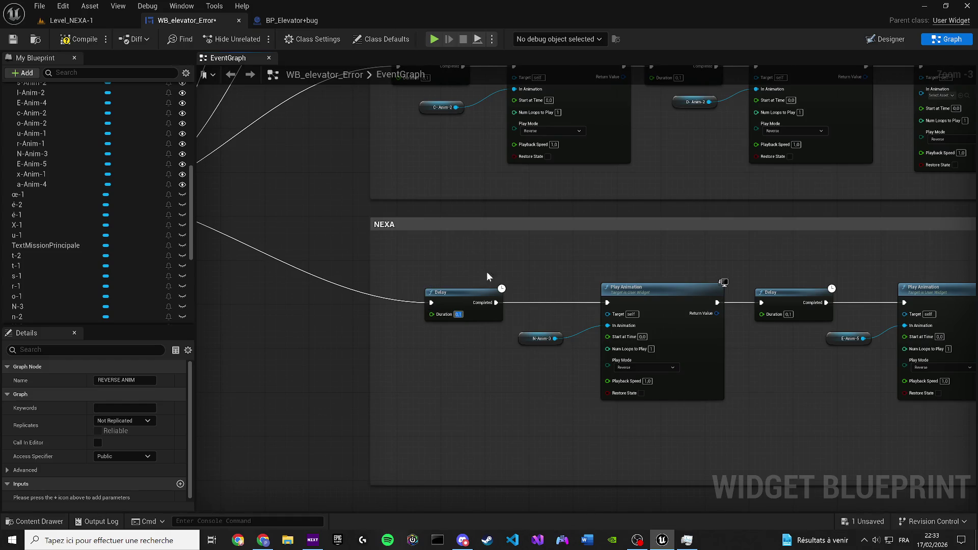
{"action": "left_click_drag", "start_coordinate": [457, 214], "coordinate": [463, 499]}
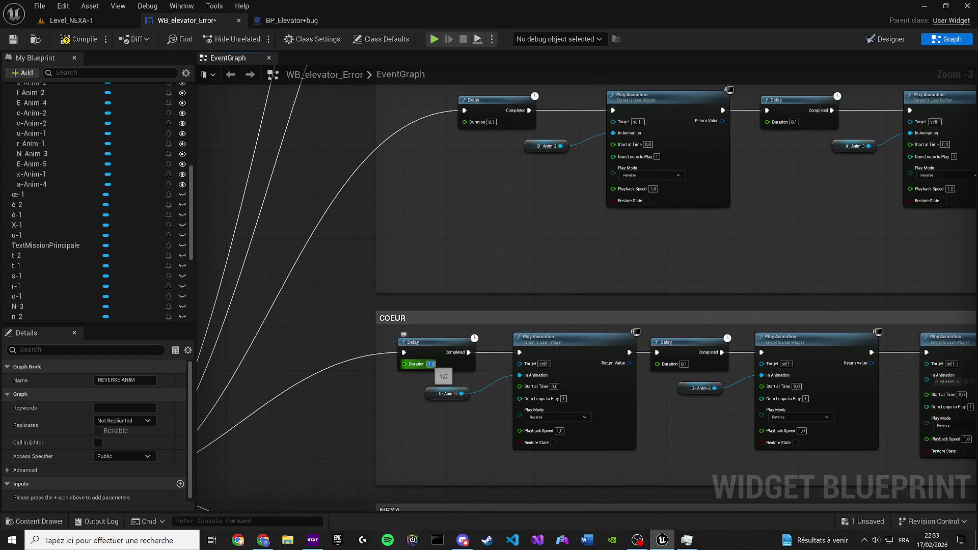
{"action": "left_click_drag", "start_coordinate": [436, 376], "coordinate": [419, 548]}
{"action": "left_click_drag", "start_coordinate": [433, 31], "coordinate": [436, 280]}
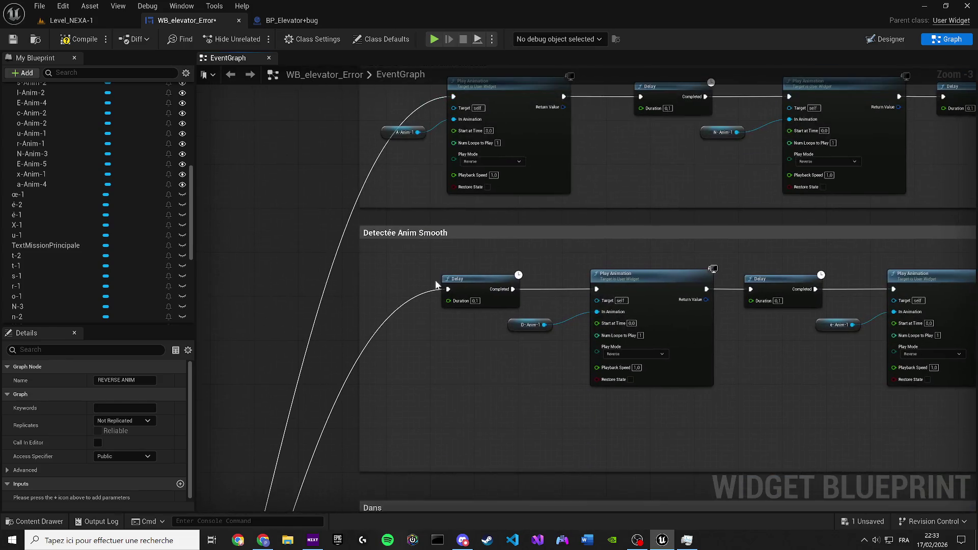
{"action": "mouse_move", "coordinate": [457, 159]}
{"action": "left_mouse_down"}
{"action": "mouse_move", "coordinate": [458, 326]}
{"action": "mouse_move", "coordinate": [414, 273]}
{"action": "mouse_move", "coordinate": [498, 234]}
{"action": "mouse_move", "coordinate": [548, 456]}
{"action": "mouse_move", "coordinate": [530, 386]}
{"action": "left_mouse_up"}
Duplicate a Delay and wire it between Sequence Then 4 and REVERSE Anomalie's first Play Animation.
{"action": "left_click", "coordinate": [506, 286]}
{"action": "key", "text": "ctrl+c"}
{"action": "key", "text": "ctrl+v"}
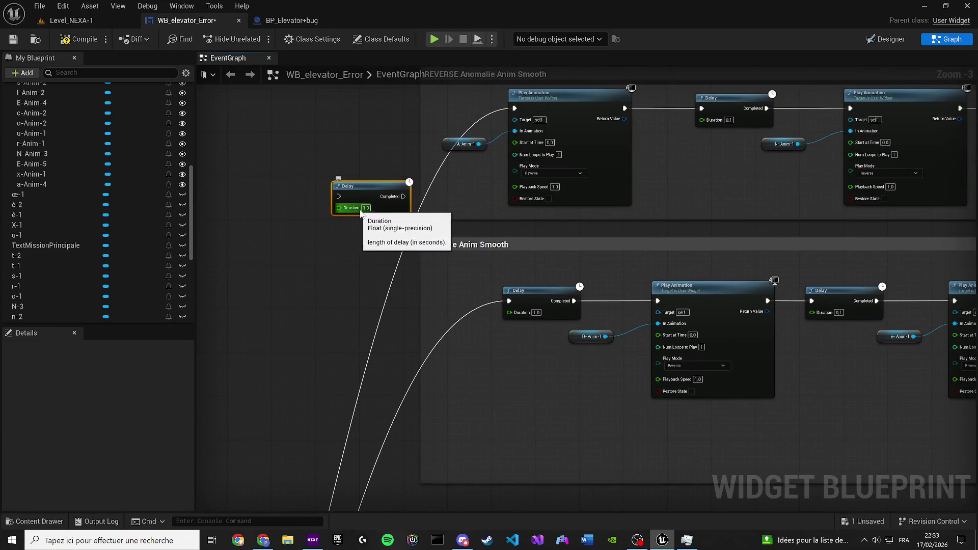
{"action": "left_click_drag", "start_coordinate": [403, 196], "coordinate": [514, 108]}
{"action": "left_click", "coordinate": [464, 144]}
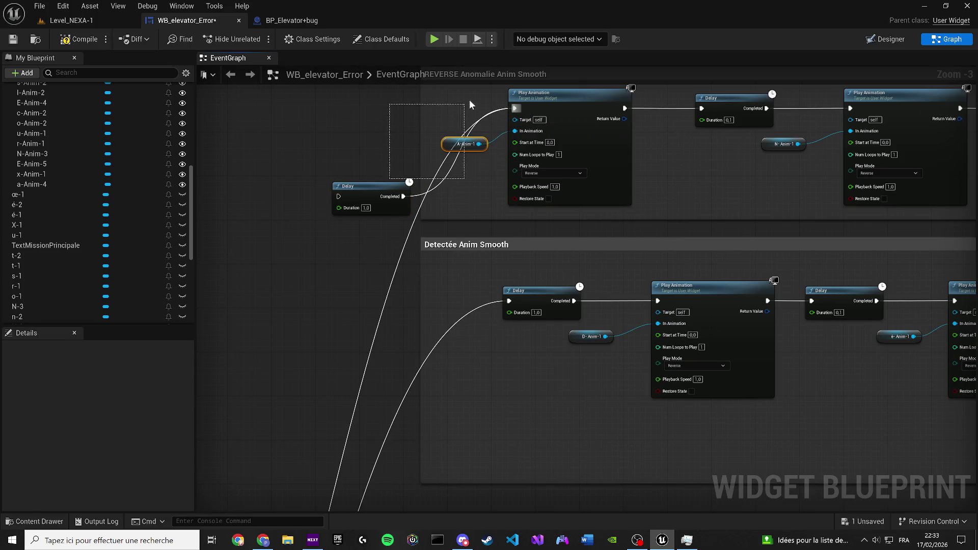
{"action": "mouse_move", "coordinate": [339, 196]}
{"action": "left_mouse_down"}
{"action": "mouse_move", "coordinate": [297, 304]}
{"action": "mouse_move", "coordinate": [203, 475]}
{"action": "mouse_move", "coordinate": [387, 451]}
{"action": "mouse_move", "coordinate": [429, 341]}
{"action": "mouse_move", "coordinate": [484, 69]}
{"action": "mouse_move", "coordinate": [493, 224]}
{"action": "mouse_move", "coordinate": [486, 65]}
{"action": "mouse_move", "coordinate": [220, 194]}
{"action": "mouse_move", "coordinate": [205, 218]}
{"action": "mouse_move", "coordinate": [325, 245]}
{"action": "left_mouse_up"}
{"action": "scroll", "coordinate": [429, 341], "scroll_direction": "up", "scroll_amount": 3}
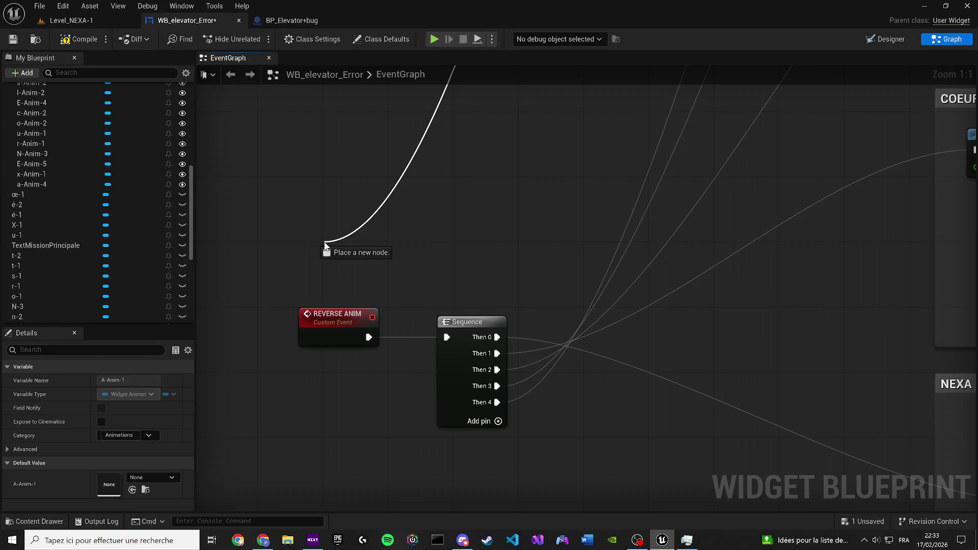
{"action": "mouse_move", "coordinate": [325, 245]}
{"action": "left_mouse_down"}
{"action": "mouse_move", "coordinate": [492, 406]}
{"action": "mouse_move", "coordinate": [353, 393]}
{"action": "mouse_move", "coordinate": [467, 231]}
{"action": "mouse_move", "coordinate": [405, 352]}
{"action": "left_mouse_up"}
Move the new Delay inside the REVERSE Anomalie Anim Smooth group and save WB_elevator_Error.
{"action": "scroll", "coordinate": [510, 390], "scroll_direction": "down", "scroll_amount": 3}
{"action": "scroll", "coordinate": [406, 353], "scroll_direction": "down", "scroll_amount": 4}
{"action": "scroll", "coordinate": [423, 132], "scroll_direction": "up", "scroll_amount": 3}
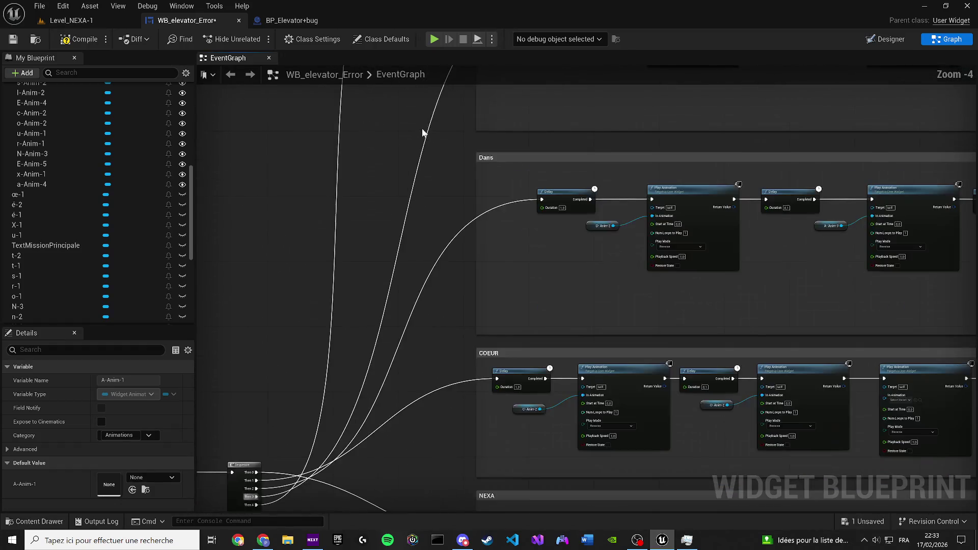
{"action": "left_click_drag", "start_coordinate": [356, 296], "coordinate": [371, 491]}
{"action": "left_click_drag", "start_coordinate": [396, 143], "coordinate": [396, 226]}
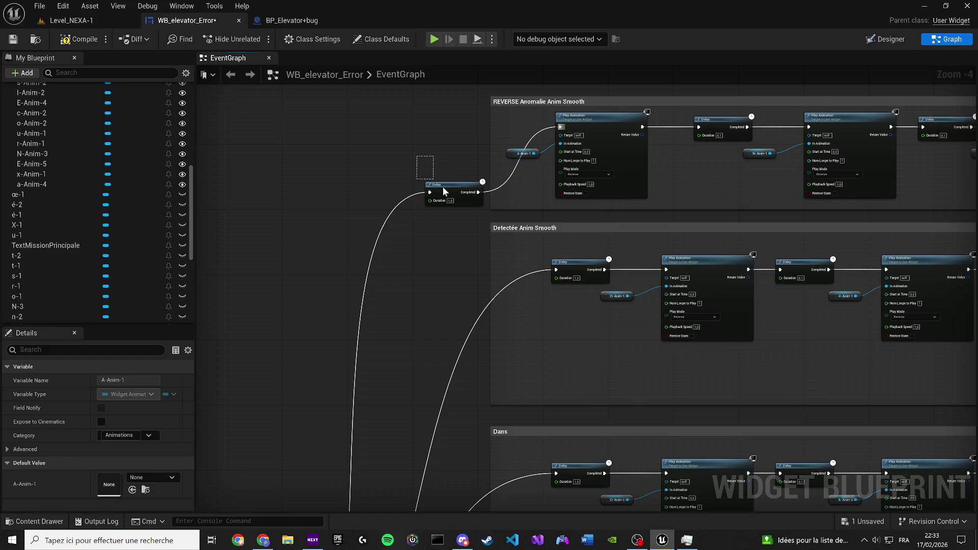
{"action": "mouse_move", "coordinate": [443, 188]}
{"action": "left_mouse_down"}
{"action": "mouse_move", "coordinate": [455, 133]}
{"action": "mouse_move", "coordinate": [494, 124]}
{"action": "mouse_move", "coordinate": [447, 111]}
{"action": "left_mouse_up"}
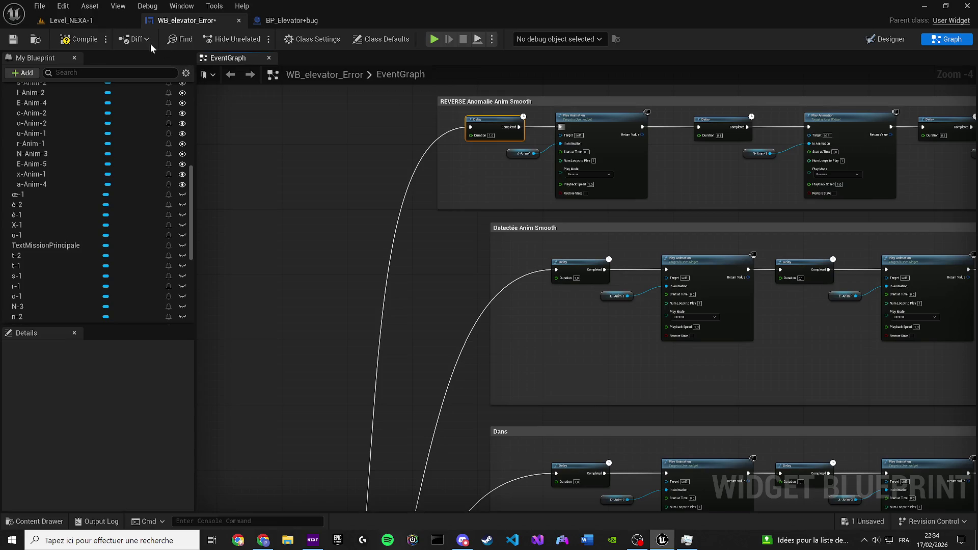
{"action": "left_click", "coordinate": [13, 41]}
Move the REVERSE ANIM event and its Sequence up and to the left together.
{"action": "scroll", "coordinate": [339, 321], "scroll_direction": "down", "scroll_amount": 3}
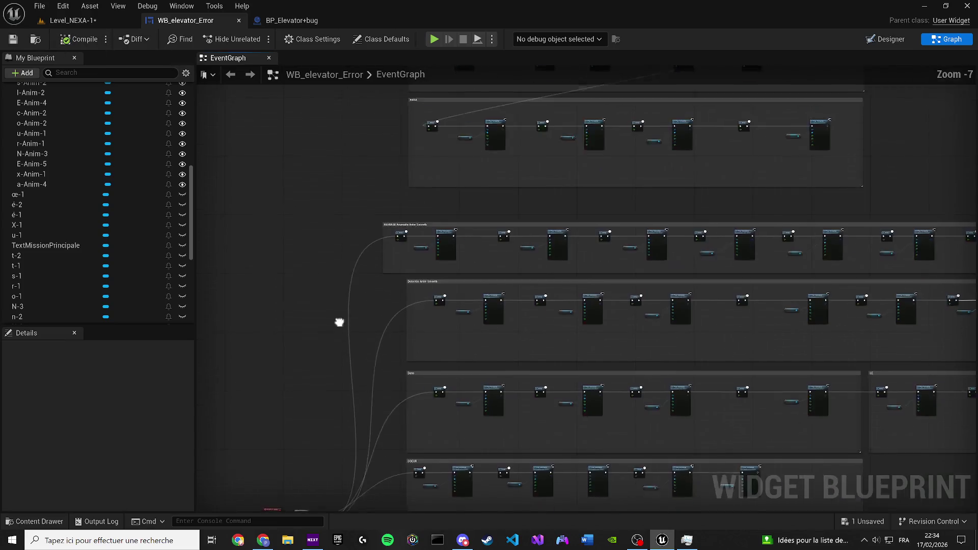
{"action": "left_click_drag", "start_coordinate": [339, 402], "coordinate": [338, 402]}
{"action": "mouse_move", "coordinate": [393, 441]}
{"action": "left_mouse_down"}
{"action": "mouse_move", "coordinate": [386, 316]}
{"action": "mouse_move", "coordinate": [340, 319]}
{"action": "left_mouse_up"}
In Level_NEXA-1, save all assets and play-test the level with Alt+P.
{"action": "left_click", "coordinate": [50, 25]}
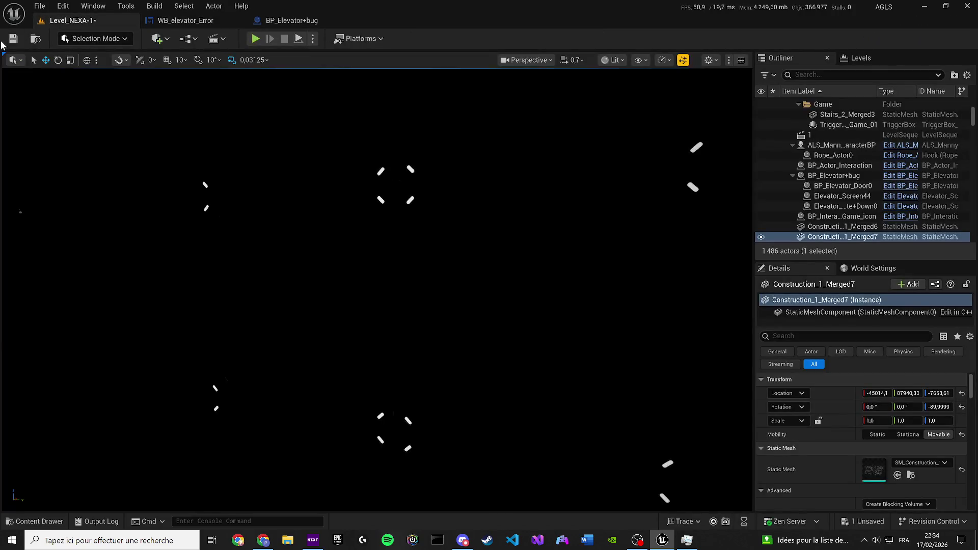
{"action": "left_click", "coordinate": [12, 39]}
{"action": "key", "text": "alt+p"}
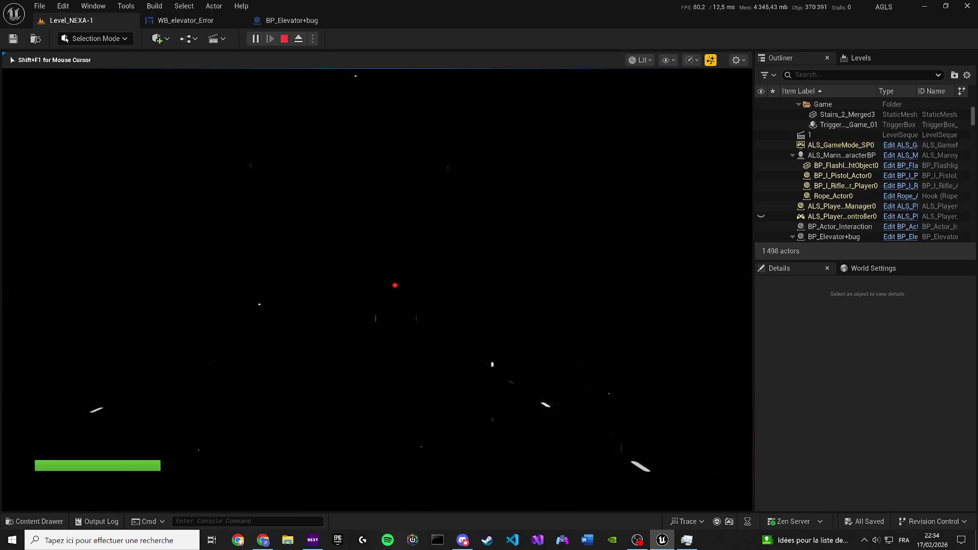
{"action": "key", "text": "Escape"}
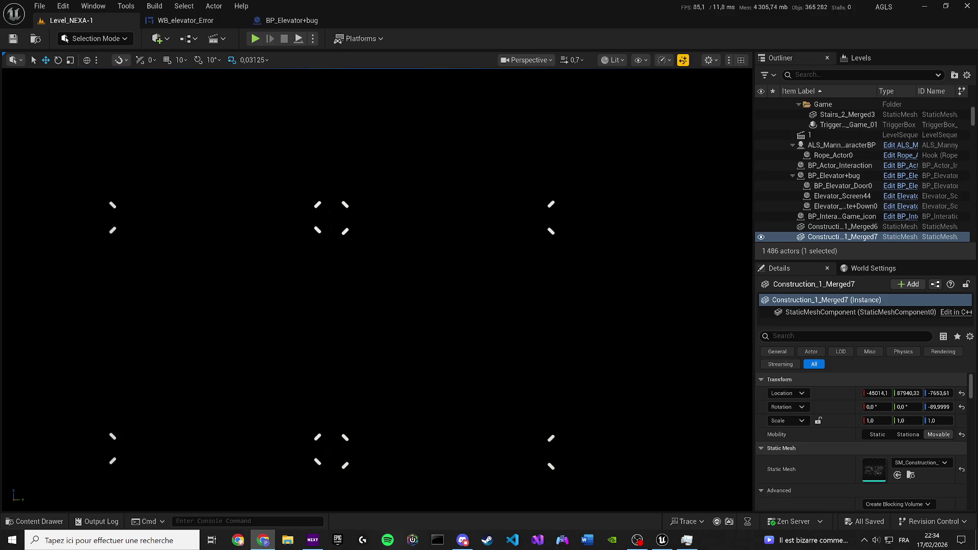
Back in WB_elevator_Error, check the NEXA chain's 1-second Delay and bring COEUR into view.
{"action": "left_click", "coordinate": [186, 21]}
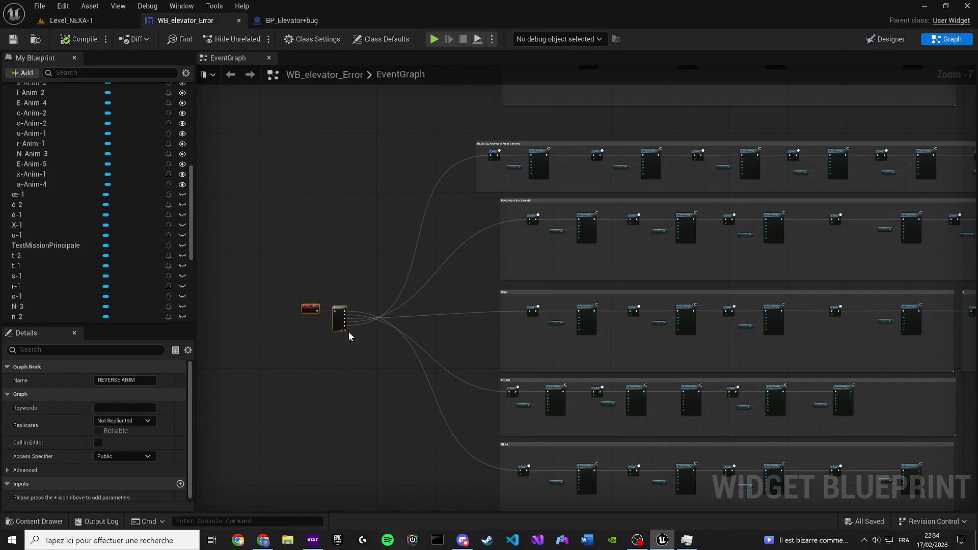
{"action": "scroll", "coordinate": [348, 331], "scroll_direction": "up", "scroll_amount": 4}
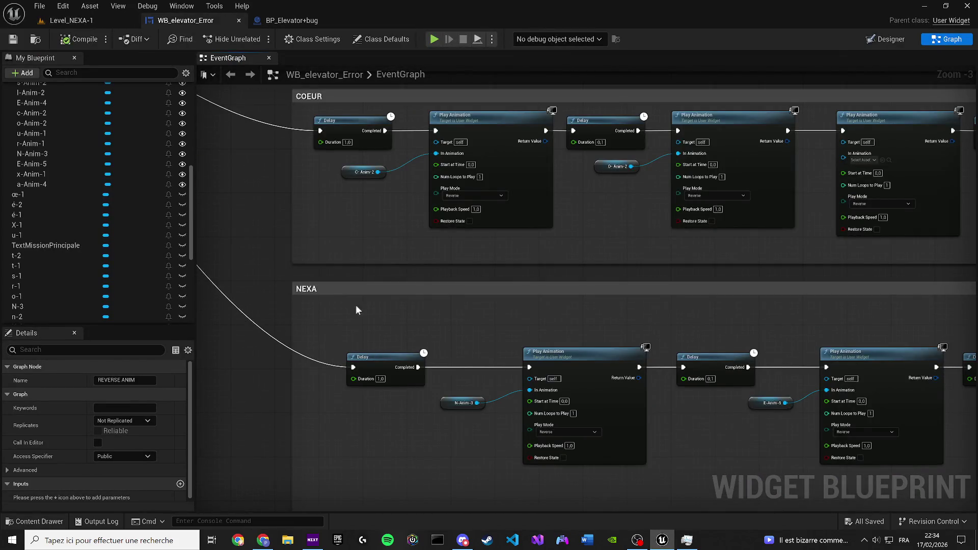
{"action": "mouse_move", "coordinate": [356, 310]}
{"action": "left_mouse_down"}
{"action": "mouse_move", "coordinate": [590, 341]}
{"action": "mouse_move", "coordinate": [267, 279]}
{"action": "mouse_move", "coordinate": [317, 268]}
{"action": "mouse_move", "coordinate": [604, 414]}
{"action": "mouse_move", "coordinate": [550, 340]}
{"action": "left_mouse_up"}
{"action": "left_click", "coordinate": [549, 365]}
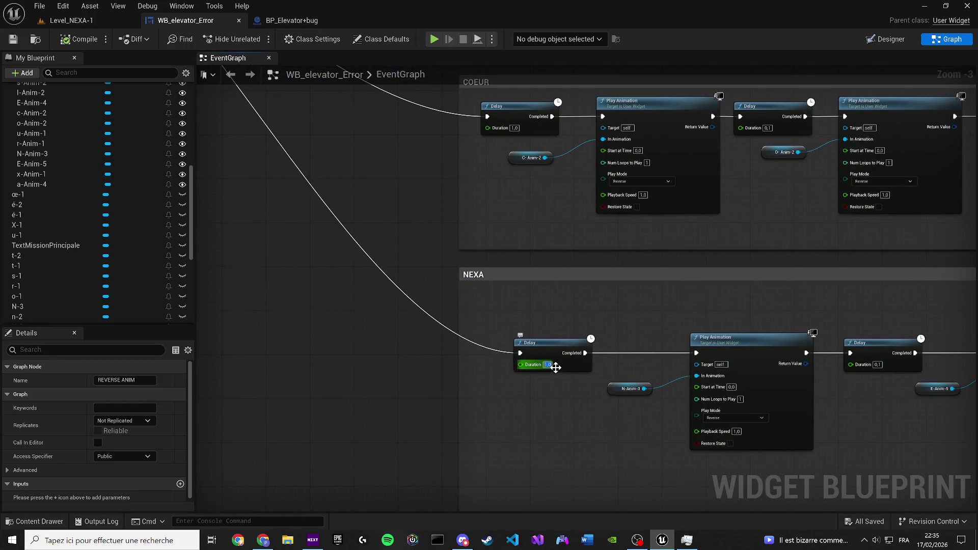
{"action": "left_click", "coordinate": [399, 221]}
{"action": "left_click_drag", "start_coordinate": [399, 221], "coordinate": [448, 331]}
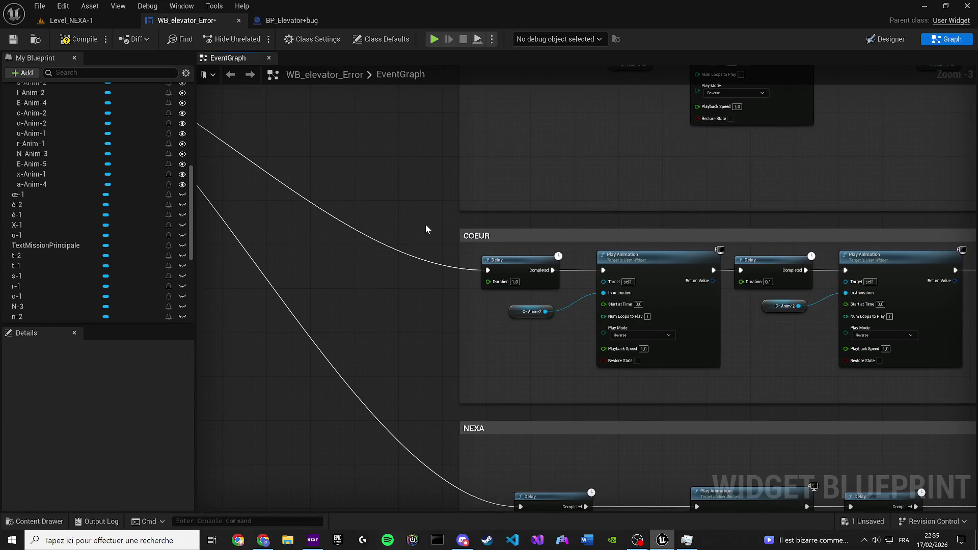
Follow the Sequence wires to the Dans Delay and the REVERSE Anomalie Anim Smooth group.
{"action": "left_click_drag", "start_coordinate": [409, 243], "coordinate": [628, 356]}
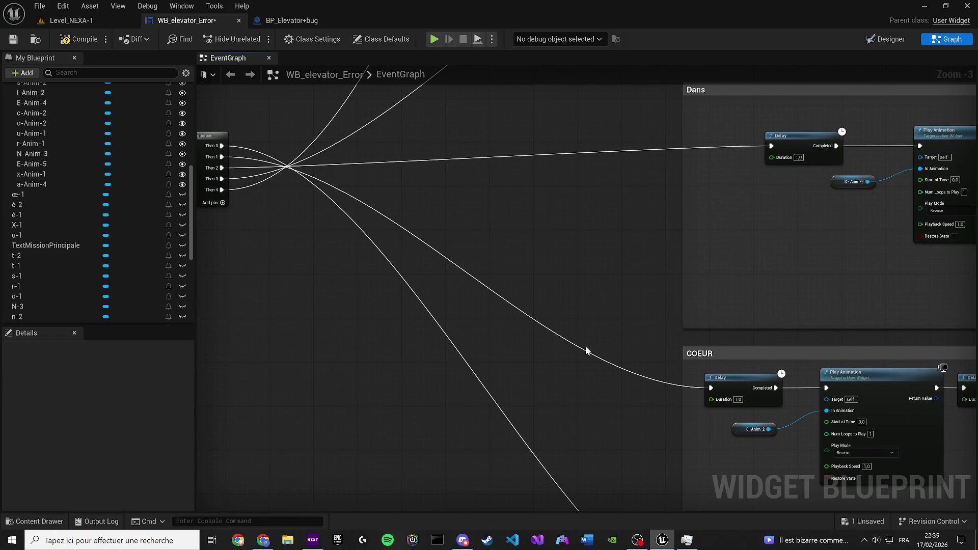
{"action": "scroll", "coordinate": [276, 169], "scroll_direction": "up", "scroll_amount": 2}
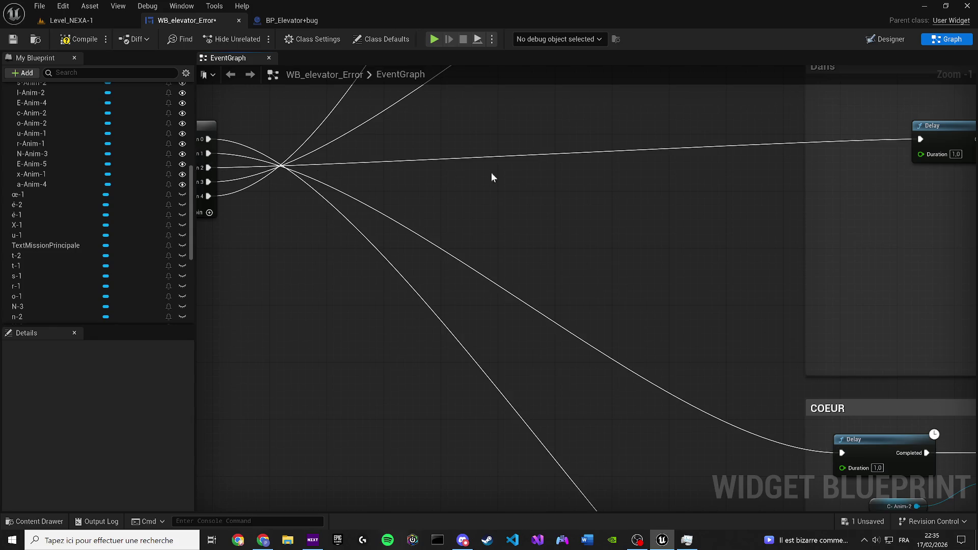
{"action": "mouse_move", "coordinate": [491, 177]}
{"action": "left_mouse_down"}
{"action": "mouse_move", "coordinate": [312, 212]}
{"action": "mouse_move", "coordinate": [58, 201]}
{"action": "left_mouse_up"}
{"action": "scroll", "coordinate": [412, 229], "scroll_direction": "down", "scroll_amount": 3}
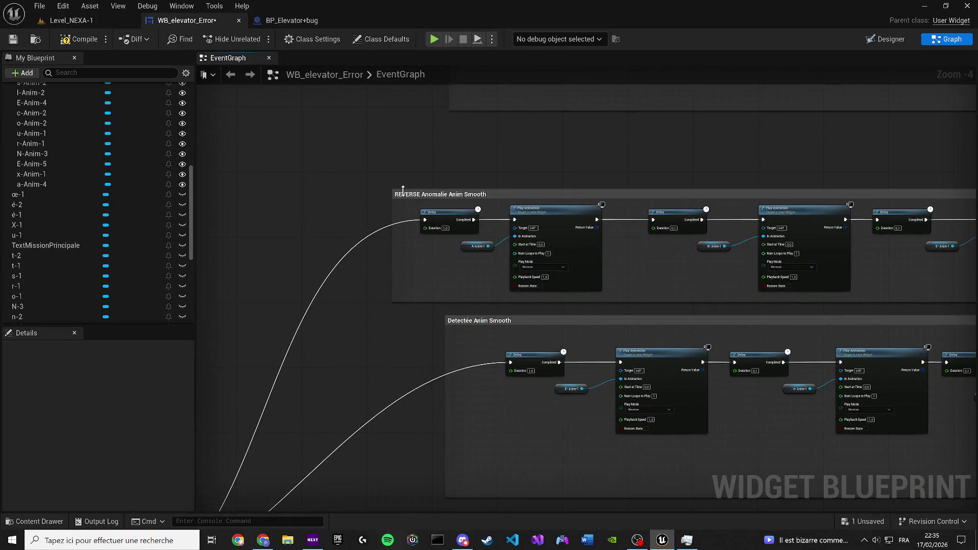
{"action": "left_click", "coordinate": [402, 194]}
{"action": "scroll", "coordinate": [402, 195], "scroll_direction": "up", "scroll_amount": 2}
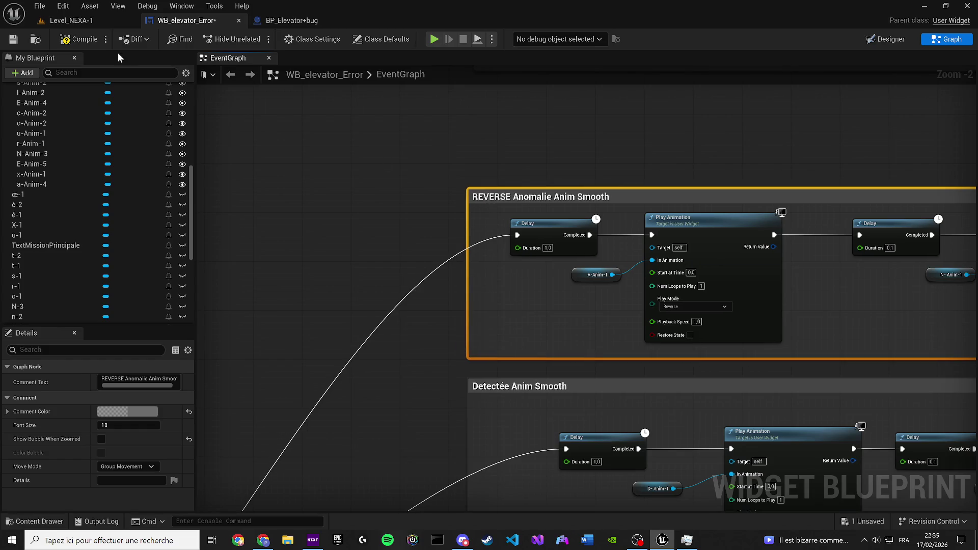
{"action": "left_click", "coordinate": [343, 148]}
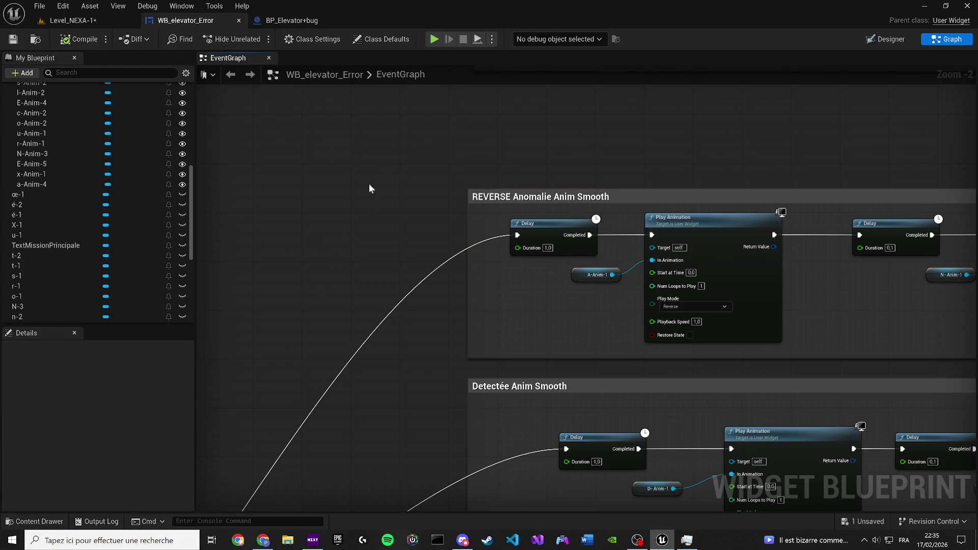
{"action": "scroll", "coordinate": [333, 383], "scroll_direction": "down", "scroll_amount": 4}
{"action": "scroll", "coordinate": [332, 383], "scroll_direction": "down", "scroll_amount": 4}
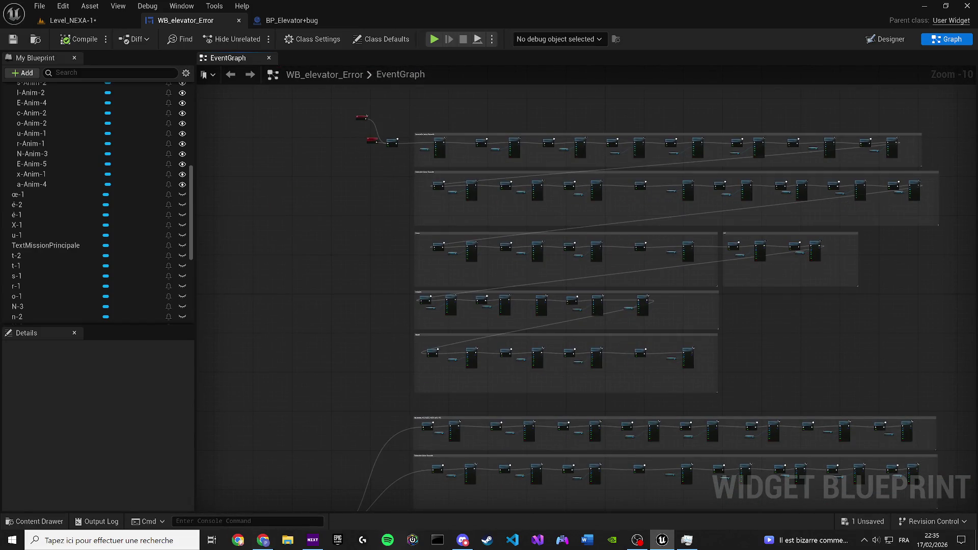
Return to the Level_NEXA-1 level and save the current map.
{"action": "key", "text": "alt+Tab"}
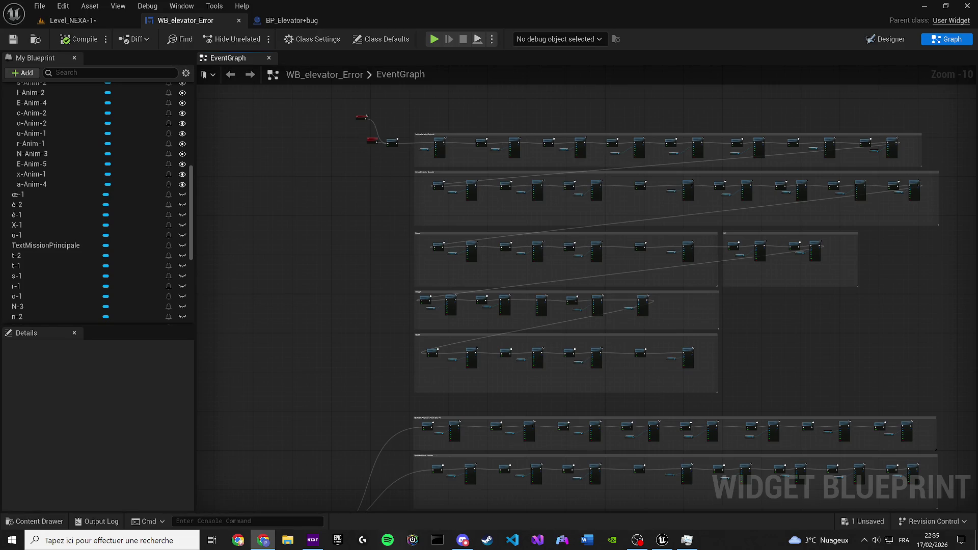
{"action": "left_click", "coordinate": [104, 18]}
{"action": "left_click", "coordinate": [13, 39]}
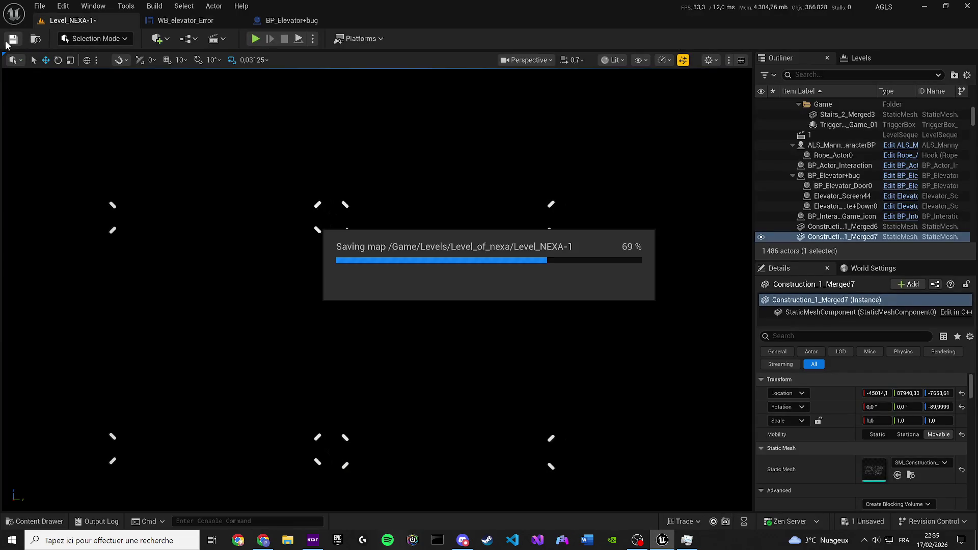